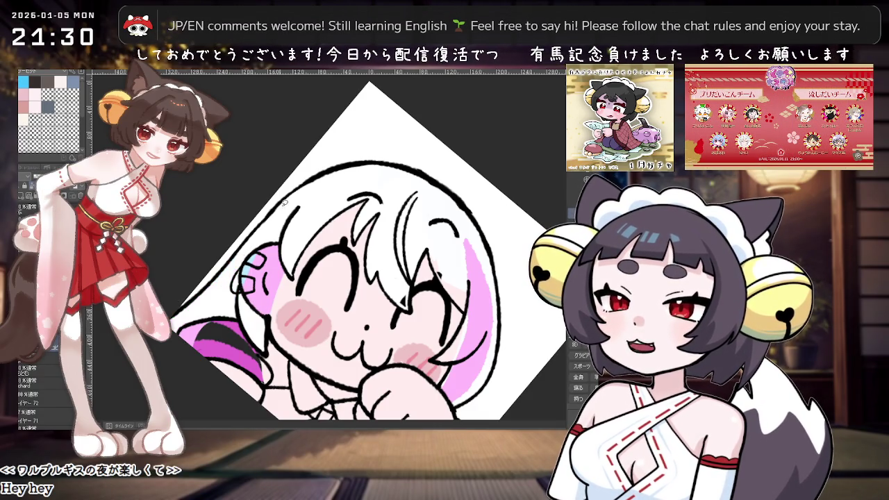
Turn the canvas nearly upside down to inspect the emote, then level it upright and zoomed to fit.
{"action": "left_click_drag", "start_coordinate": [280, 201], "coordinate": [357, 294]}
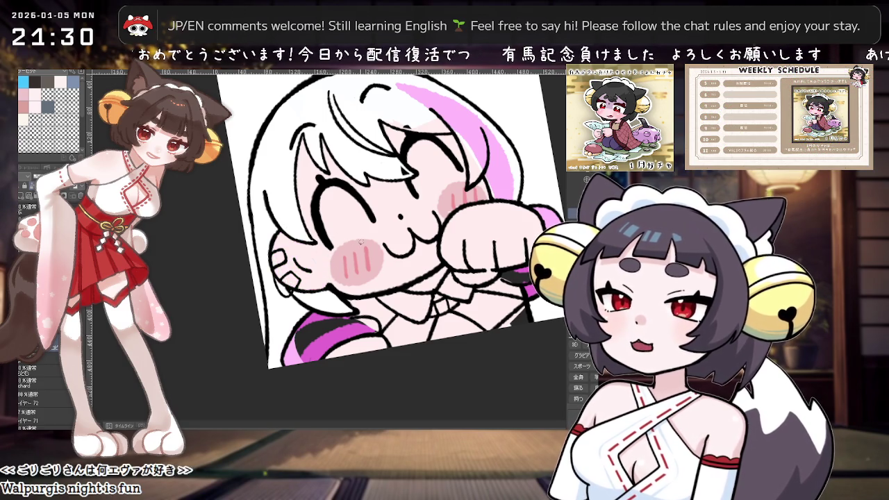
{"action": "scroll", "coordinate": [313, 263], "scroll_direction": "up", "scroll_amount": 5}
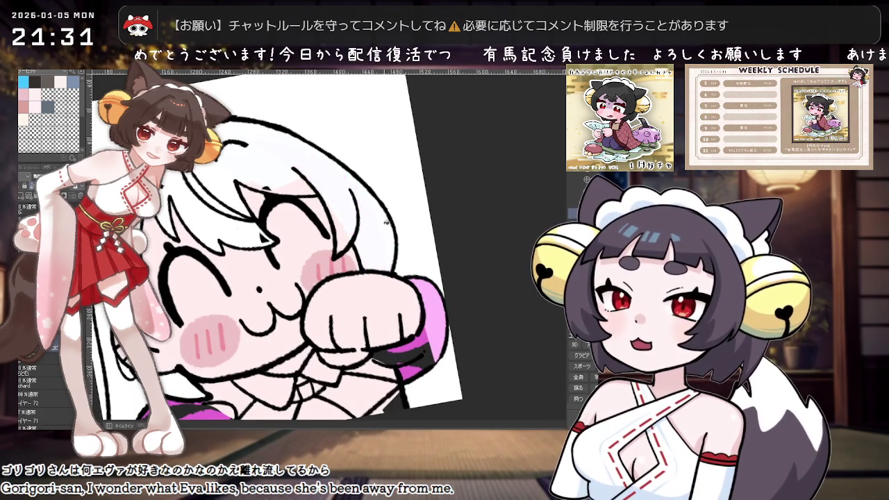
{"action": "left_click_drag", "start_coordinate": [387, 221], "coordinate": [306, 240]}
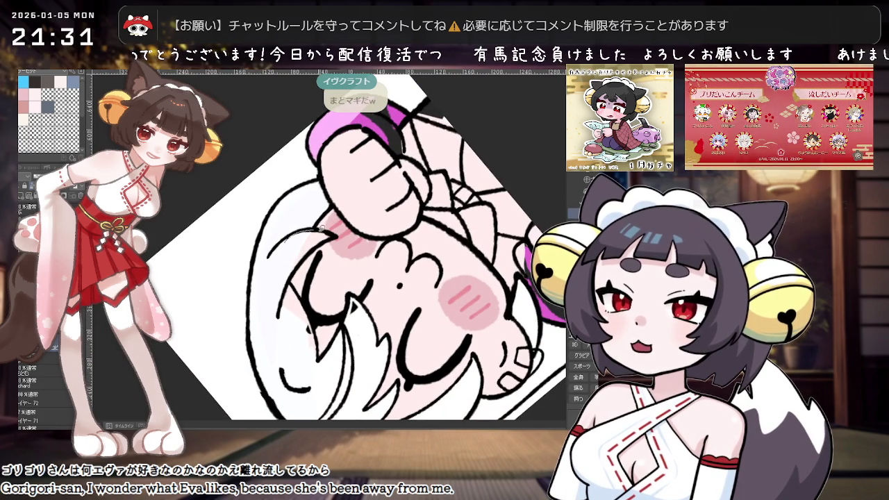
{"action": "mouse_move", "coordinate": [344, 286]}
{"action": "left_mouse_down"}
{"action": "mouse_move", "coordinate": [330, 306]}
{"action": "mouse_move", "coordinate": [322, 292]}
{"action": "left_mouse_up"}
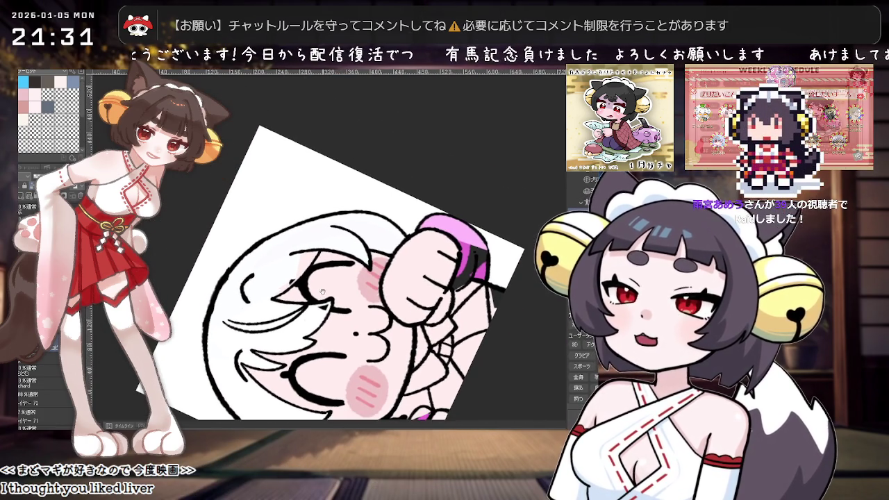
{"action": "scroll", "coordinate": [345, 242], "scroll_direction": "down", "scroll_amount": 1}
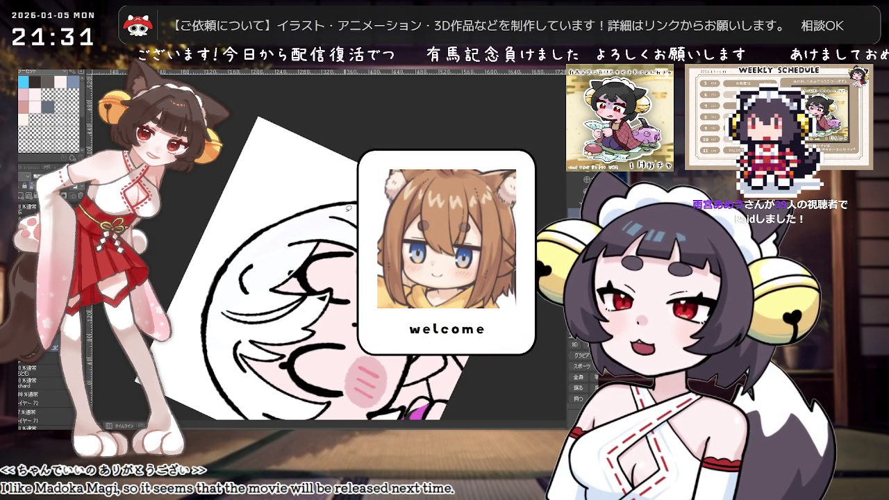
{"action": "mouse_move", "coordinate": [346, 207]}
{"action": "left_mouse_down"}
{"action": "mouse_move", "coordinate": [353, 280]}
{"action": "mouse_move", "coordinate": [375, 308]}
{"action": "left_mouse_up"}
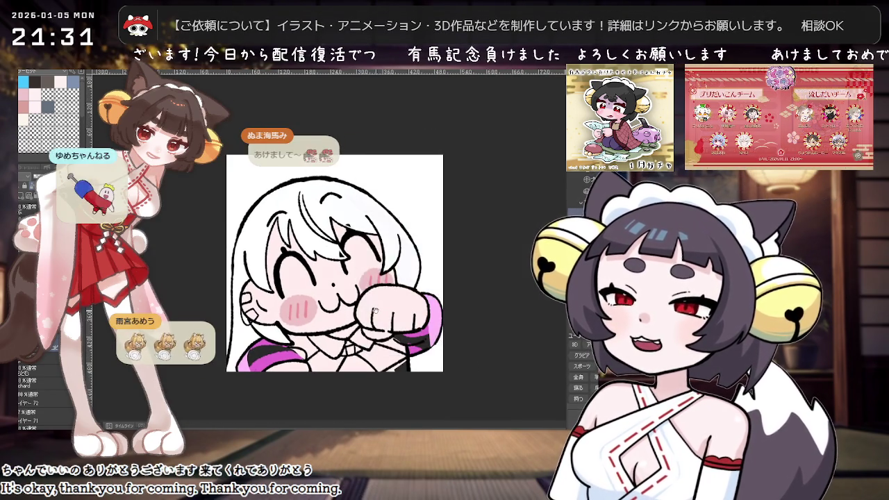
{"action": "scroll", "coordinate": [375, 309], "scroll_direction": "up", "scroll_amount": 2}
{"action": "scroll", "coordinate": [374, 309], "scroll_direction": "down", "scroll_amount": 1}
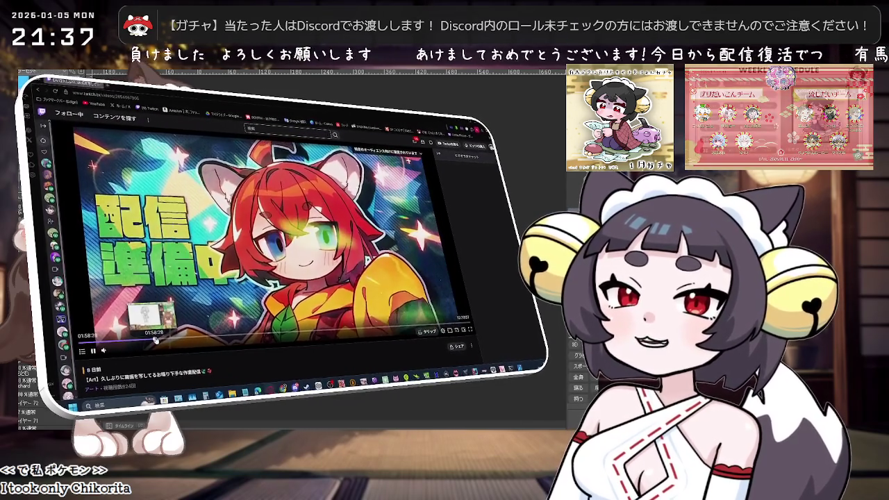
Seek the past broadcast to 01:58:28, then skip ahead to 06:53:08 where the drawing is coloured.
{"action": "left_click", "coordinate": [155, 337]}
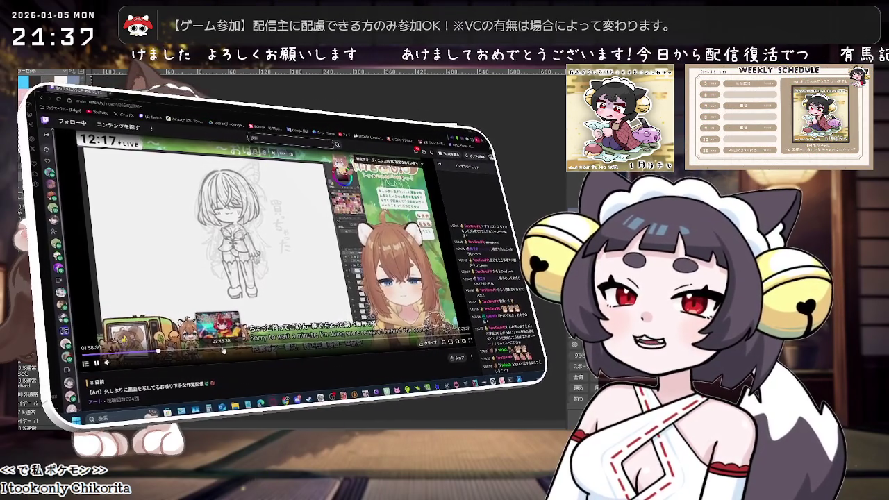
{"action": "mouse_move", "coordinate": [278, 347]}
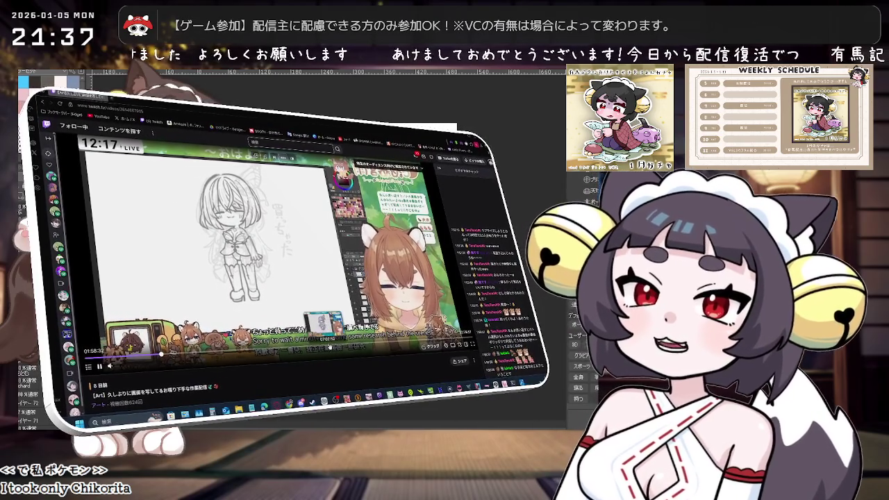
{"action": "left_click", "coordinate": [324, 343]}
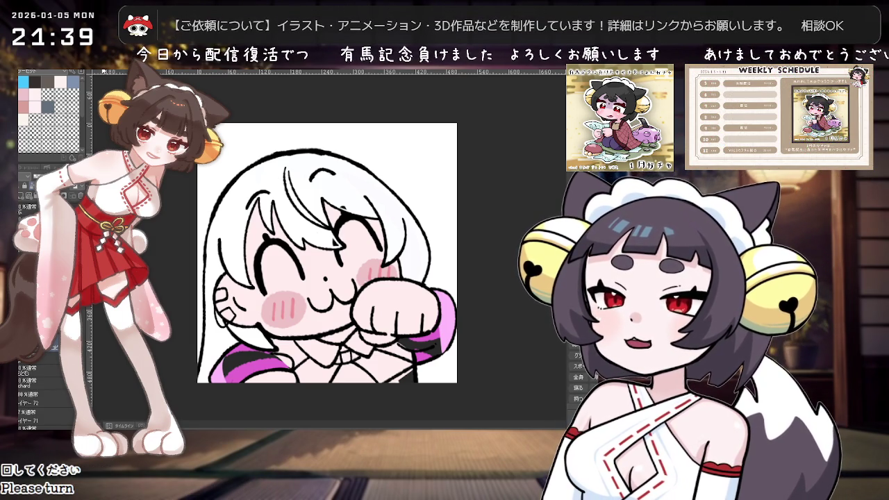
{"action": "key", "text": "ctrl+Tab"}
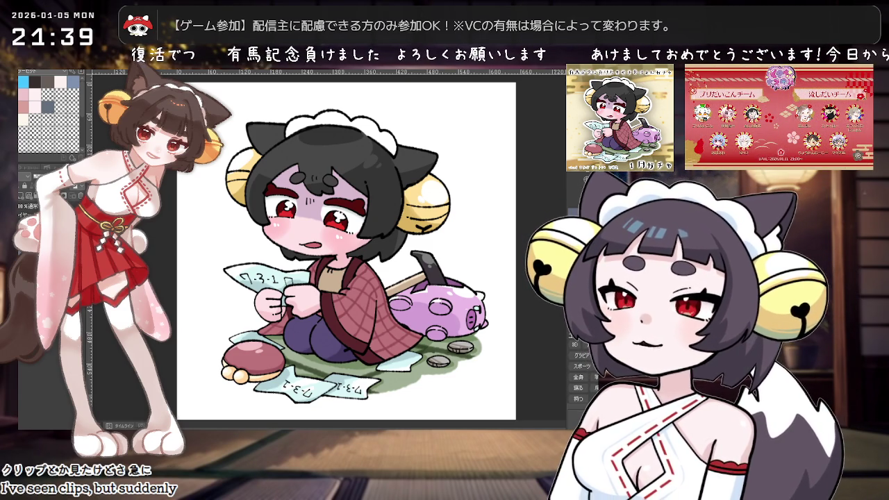
{"action": "key", "text": "ctrl+Tab"}
{"action": "left_click_drag", "start_coordinate": [355, 267], "coordinate": [343, 233]}
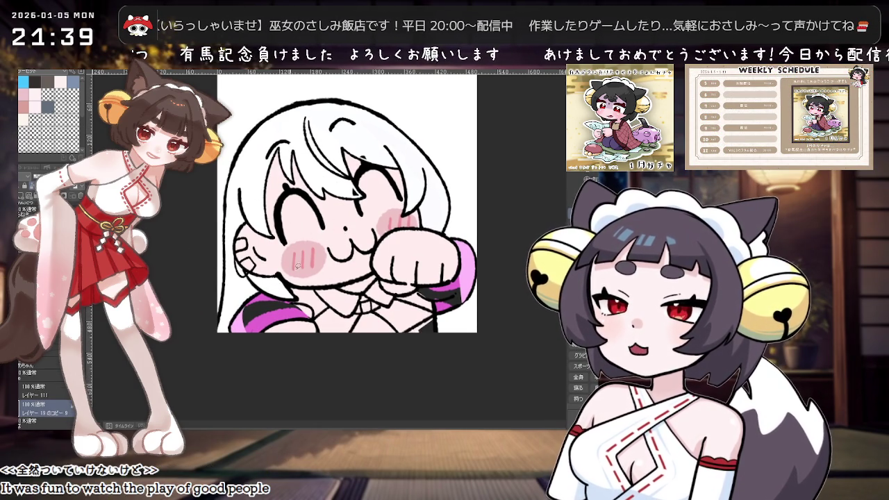
{"action": "scroll", "coordinate": [281, 275], "scroll_direction": "down", "scroll_amount": 1}
{"action": "scroll", "coordinate": [446, 260], "scroll_direction": "up", "scroll_amount": 2}
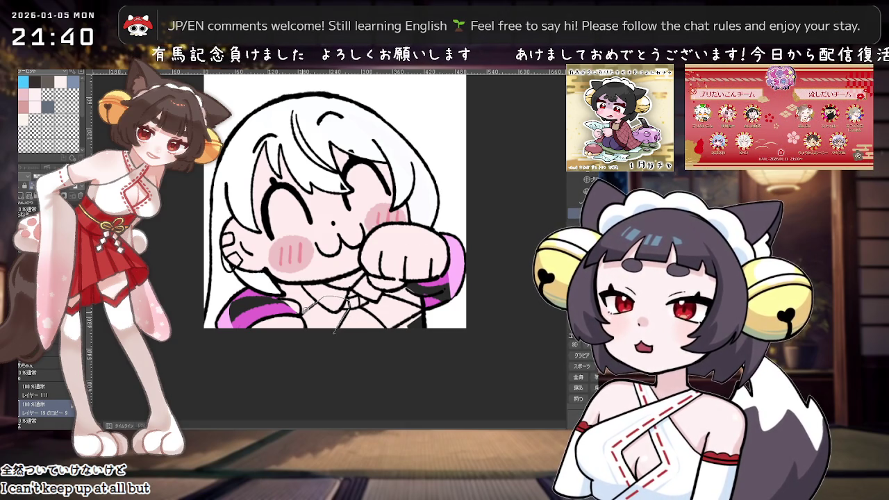
Tilt and rotate the canvas view to inspect the emote, then straighten and zoom out.
{"action": "mouse_move", "coordinate": [305, 319]}
{"action": "left_mouse_down"}
{"action": "mouse_move", "coordinate": [373, 265]}
{"action": "mouse_move", "coordinate": [399, 257]}
{"action": "left_mouse_up"}
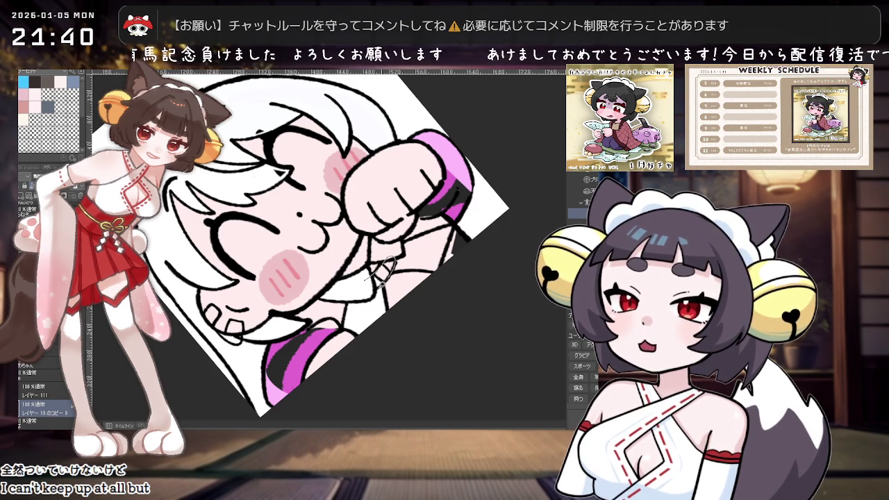
{"action": "key", "text": "asciicircum"}
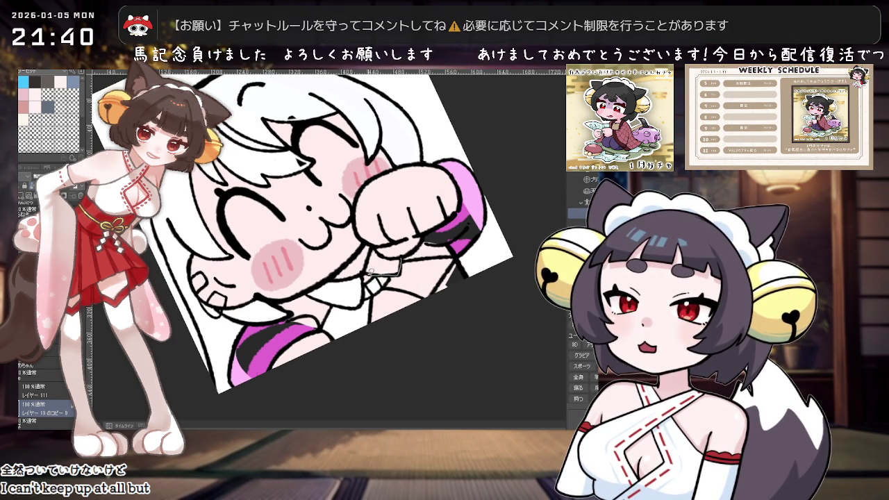
{"action": "scroll", "coordinate": [402, 256], "scroll_direction": "up", "scroll_amount": 2}
{"action": "scroll", "coordinate": [444, 276], "scroll_direction": "up", "scroll_amount": 3}
{"action": "key", "text": "asciicircum"}
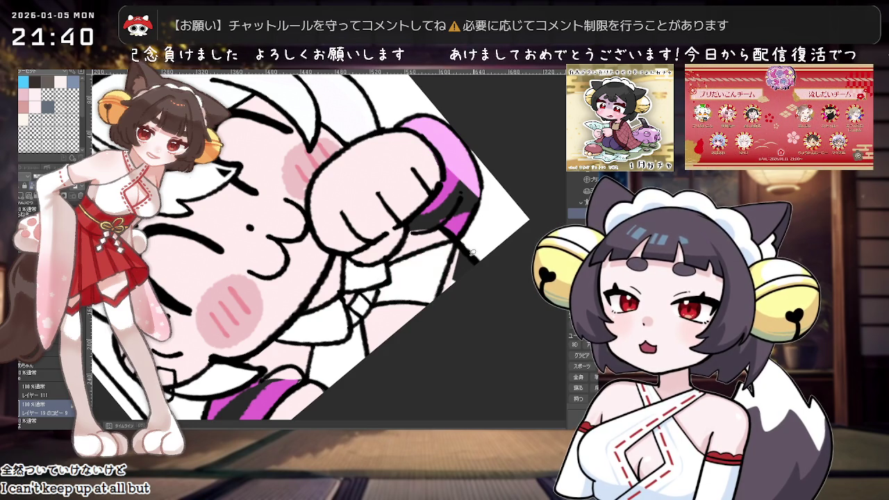
{"action": "key", "text": "minus"}
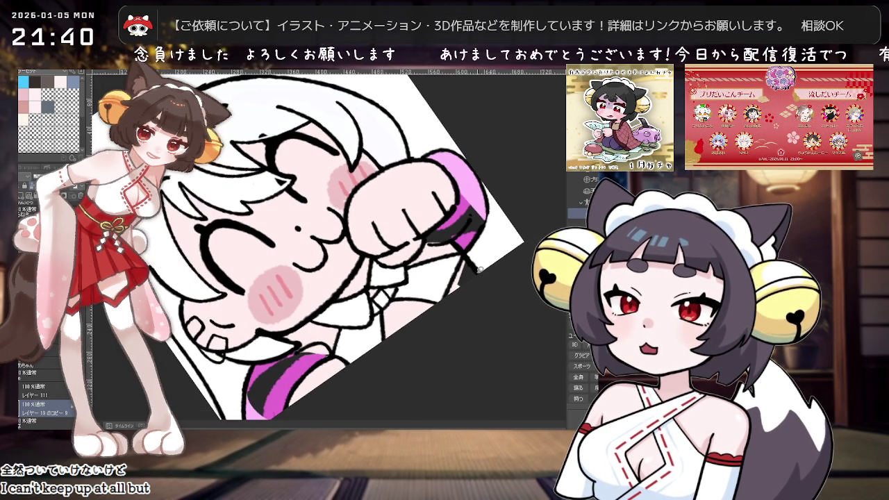
{"action": "key", "text": "minus"}
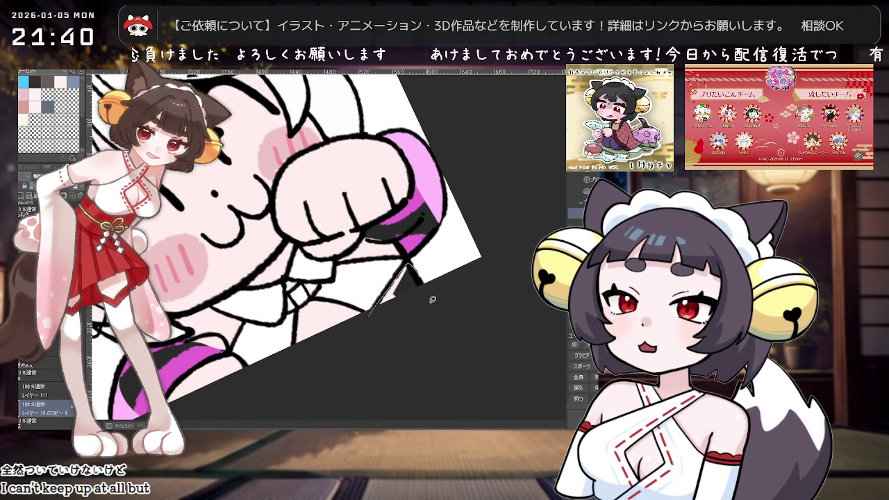
{"action": "key", "text": "ctrl+minus"}
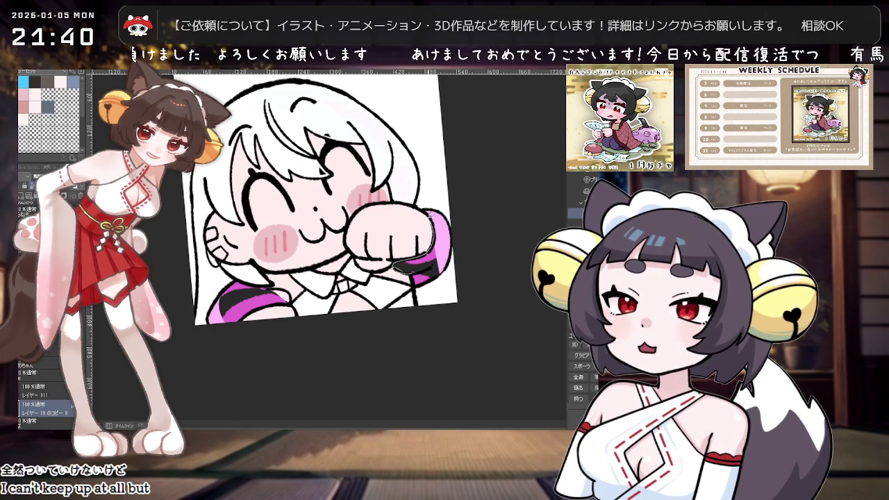
Undo the pink and black fills on the fist sleeve and lower left, then sketch a cyan collar guide.
{"action": "key", "text": "ctrl+z"}
{"action": "scroll", "coordinate": [292, 288], "scroll_direction": "up", "scroll_amount": 1}
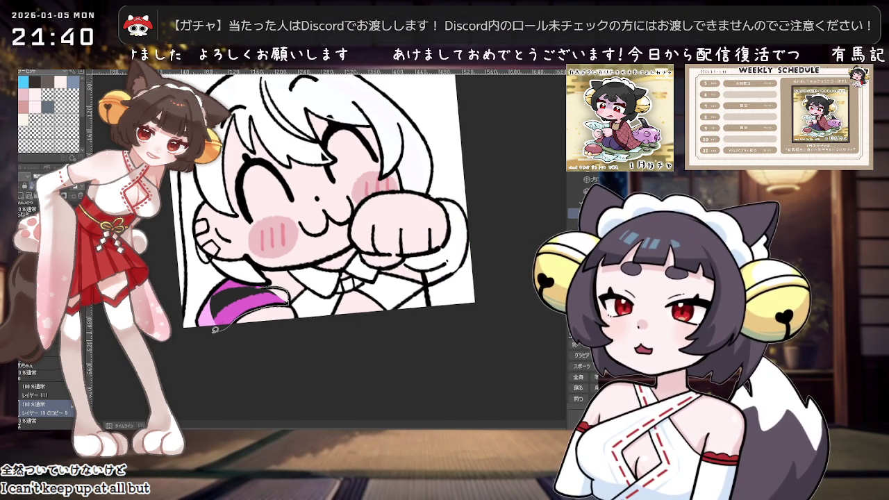
{"action": "key", "text": "ctrl+z"}
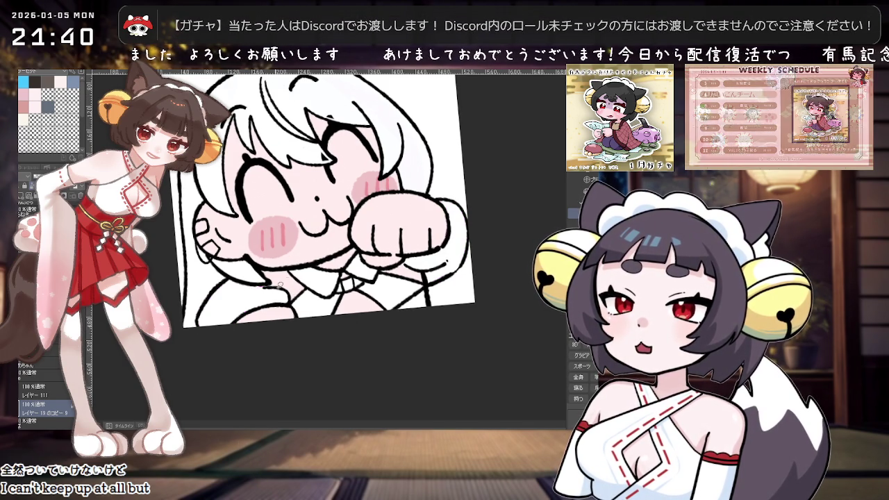
{"action": "scroll", "coordinate": [263, 286], "scroll_direction": "down", "scroll_amount": 2}
{"action": "scroll", "coordinate": [262, 286], "scroll_direction": "down", "scroll_amount": 1}
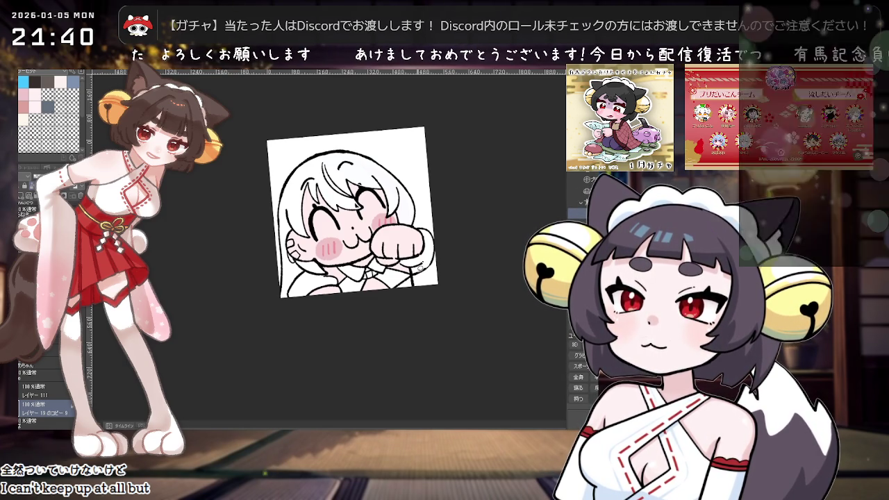
{"action": "scroll", "coordinate": [419, 268], "scroll_direction": "up", "scroll_amount": 1}
{"action": "scroll", "coordinate": [417, 278], "scroll_direction": "up", "scroll_amount": 2}
{"action": "scroll", "coordinate": [409, 305], "scroll_direction": "up", "scroll_amount": 1}
{"action": "scroll", "coordinate": [409, 304], "scroll_direction": "down", "scroll_amount": 1}
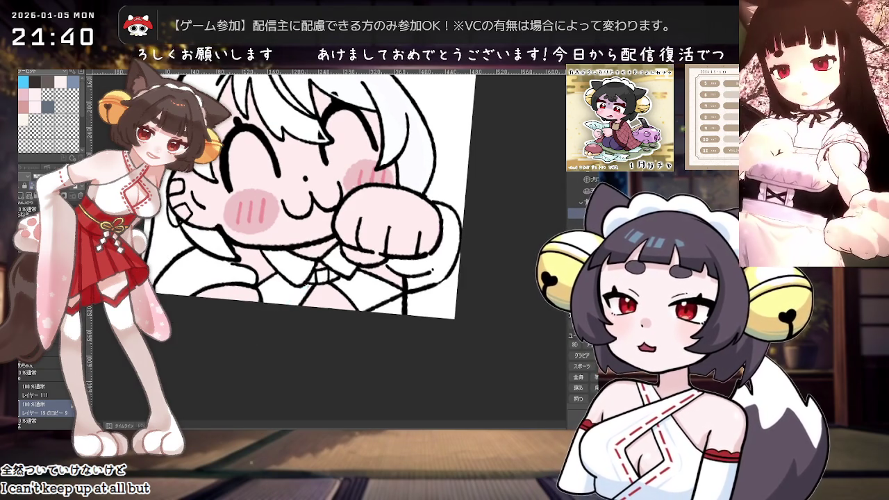
{"action": "left_click_drag", "start_coordinate": [361, 255], "coordinate": [402, 244]}
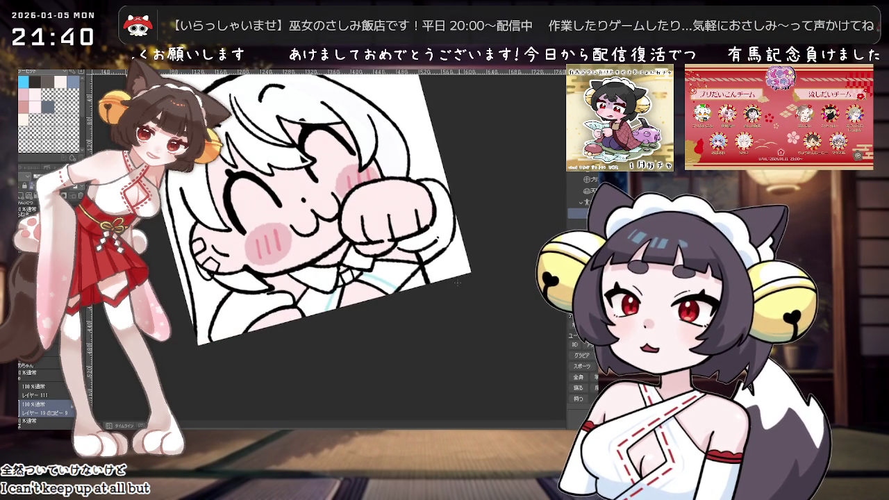
Fill the small collar triangle with dark grey and straighten the tilted canvas upright.
{"action": "scroll", "coordinate": [420, 292], "scroll_direction": "up", "scroll_amount": 2}
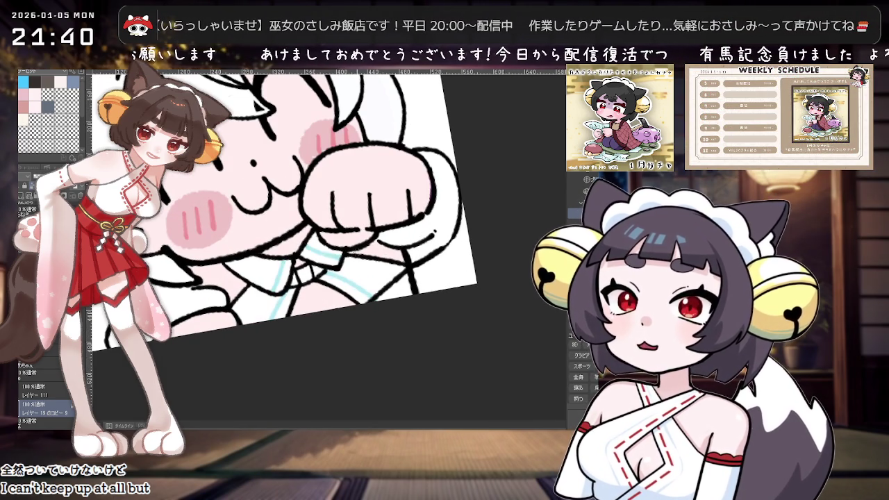
{"action": "scroll", "coordinate": [330, 265], "scroll_direction": "up", "scroll_amount": 1}
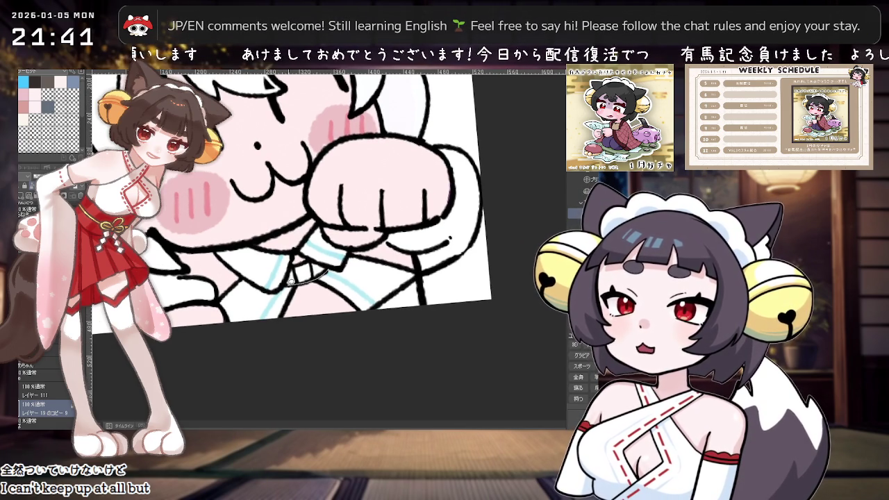
{"action": "left_click", "coordinate": [295, 271]}
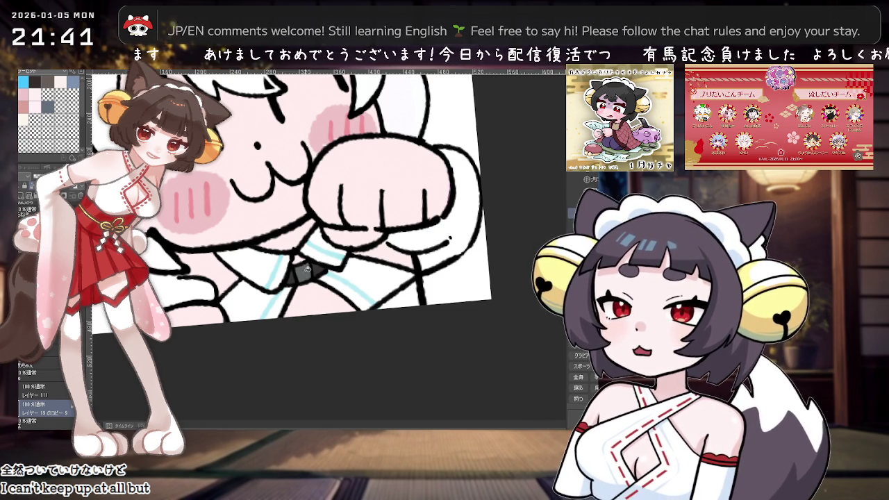
{"action": "scroll", "coordinate": [299, 282], "scroll_direction": "down", "scroll_amount": 3}
{"action": "scroll", "coordinate": [416, 283], "scroll_direction": "down", "scroll_amount": 2}
{"action": "scroll", "coordinate": [416, 283], "scroll_direction": "down", "scroll_amount": 1}
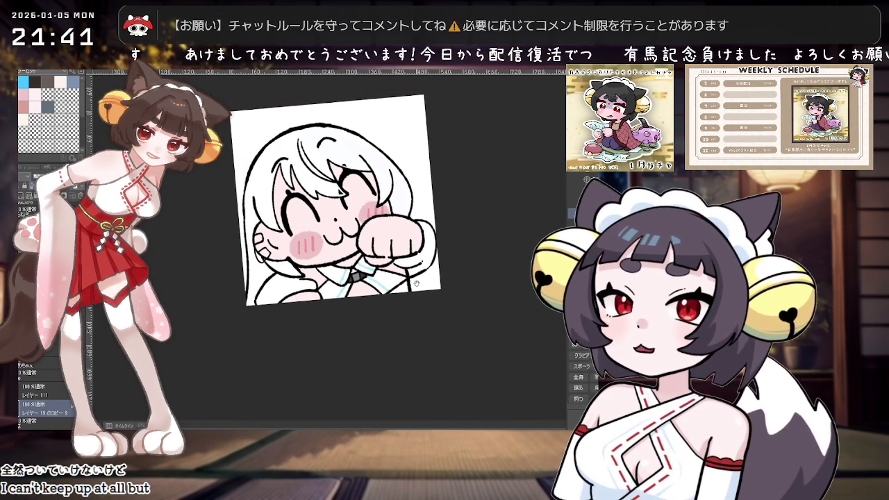
{"action": "scroll", "coordinate": [417, 283], "scroll_direction": "up", "scroll_amount": 1}
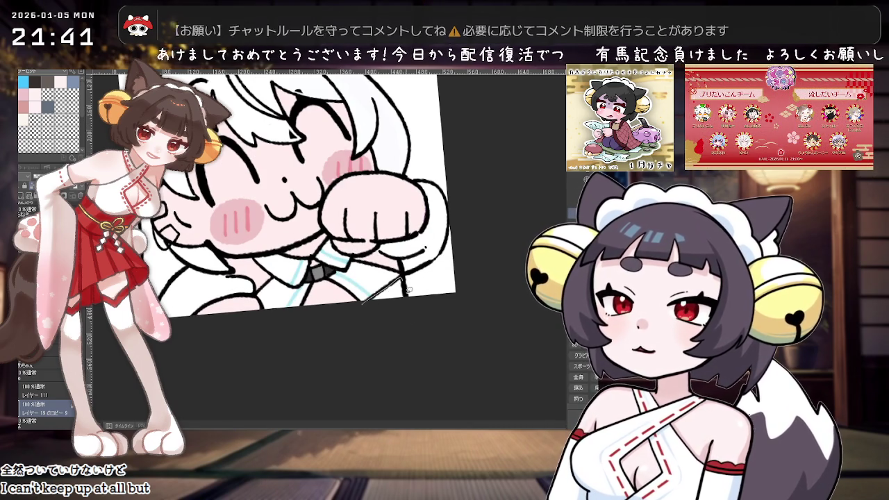
{"action": "scroll", "coordinate": [389, 304], "scroll_direction": "down", "scroll_amount": 3}
{"action": "left_click_drag", "start_coordinate": [413, 307], "coordinate": [409, 308]}
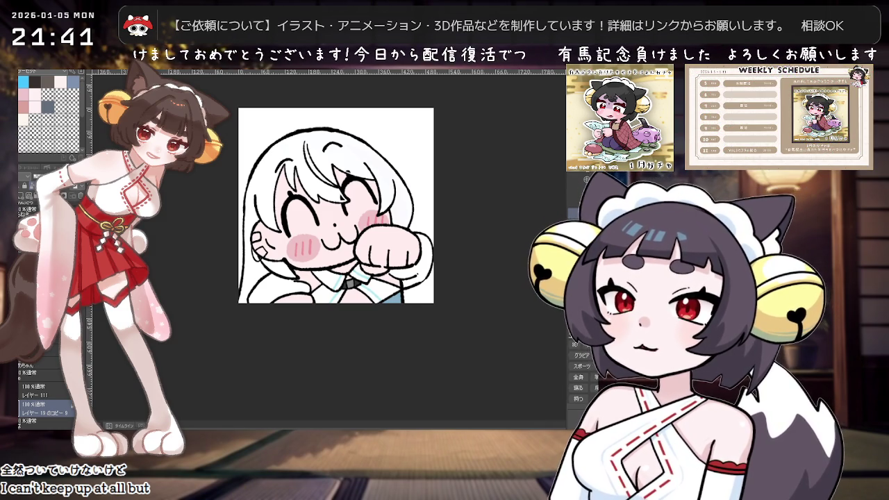
On layer レイヤー 111, draw dark knuckle lines on the raised fist and reset the view rotation.
{"action": "scroll", "coordinate": [418, 292], "scroll_direction": "up", "scroll_amount": 1}
{"action": "scroll", "coordinate": [419, 293], "scroll_direction": "up", "scroll_amount": 1}
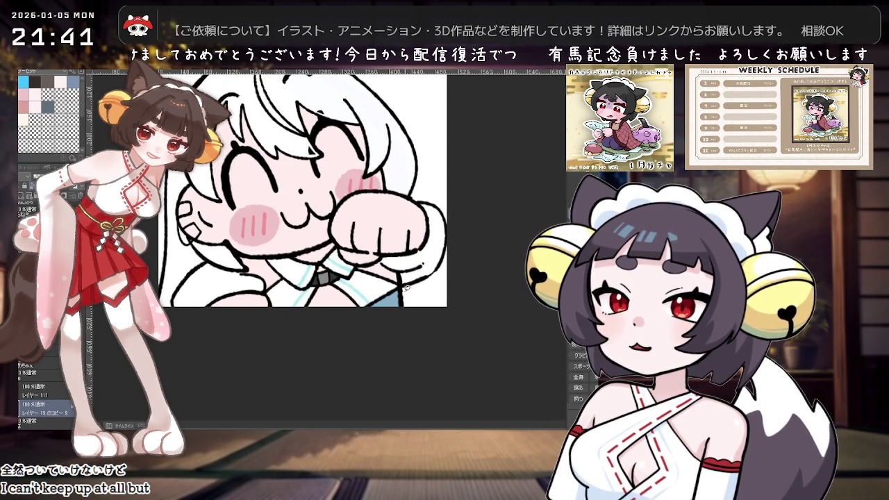
{"action": "scroll", "coordinate": [402, 297], "scroll_direction": "down", "scroll_amount": 1}
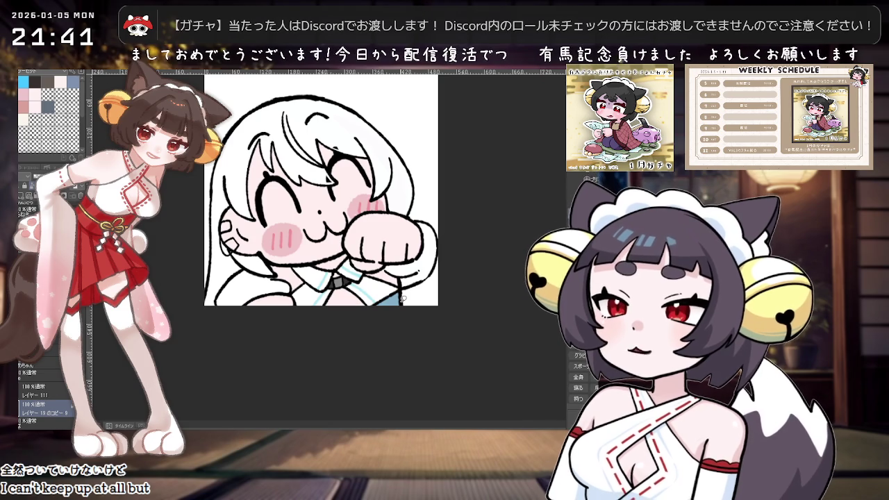
{"action": "left_click", "coordinate": [45, 390]}
{"action": "left_click_drag", "start_coordinate": [319, 208], "coordinate": [350, 291]}
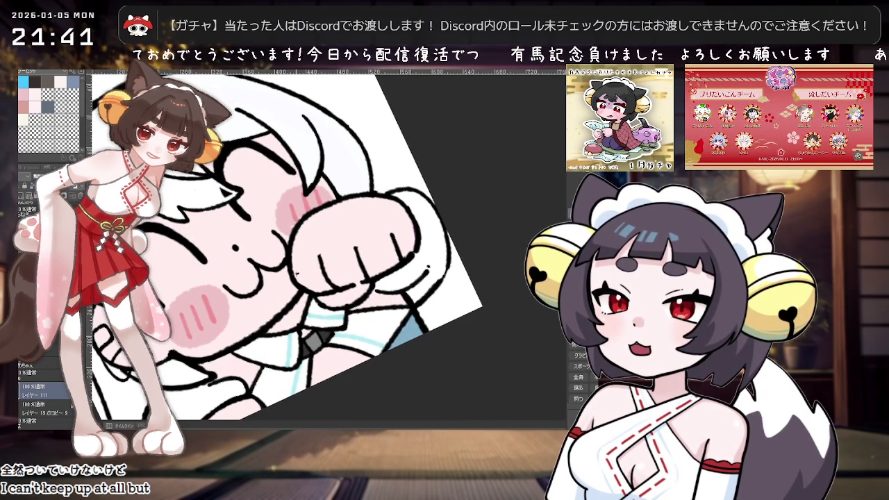
{"action": "left_click_drag", "start_coordinate": [320, 268], "coordinate": [420, 235]}
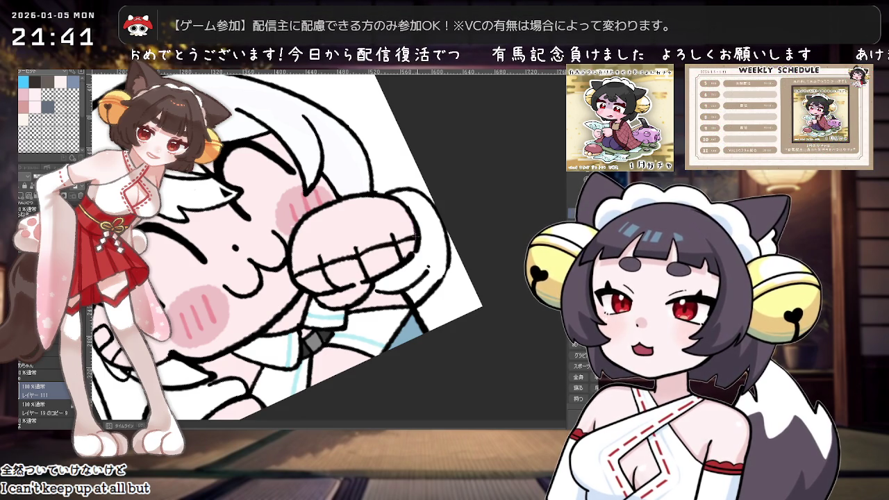
{"action": "key", "text": "^"}
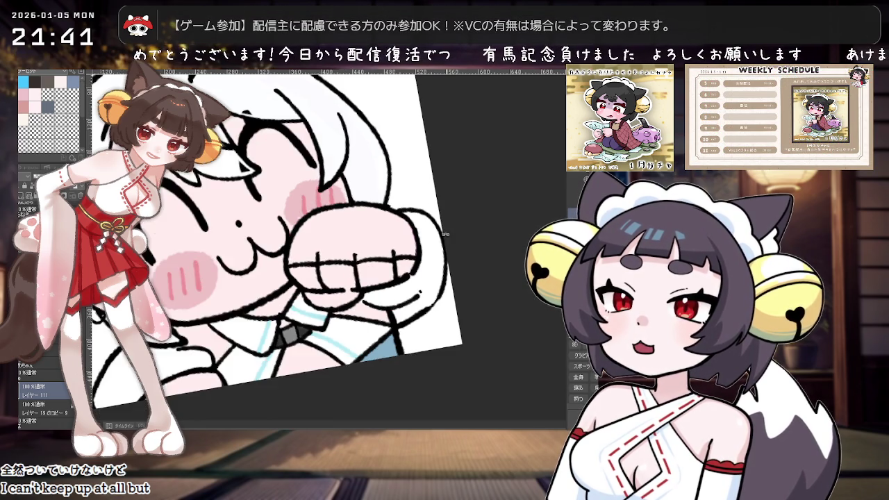
{"action": "key", "text": "ctrl+minus"}
{"action": "key", "text": "^"}
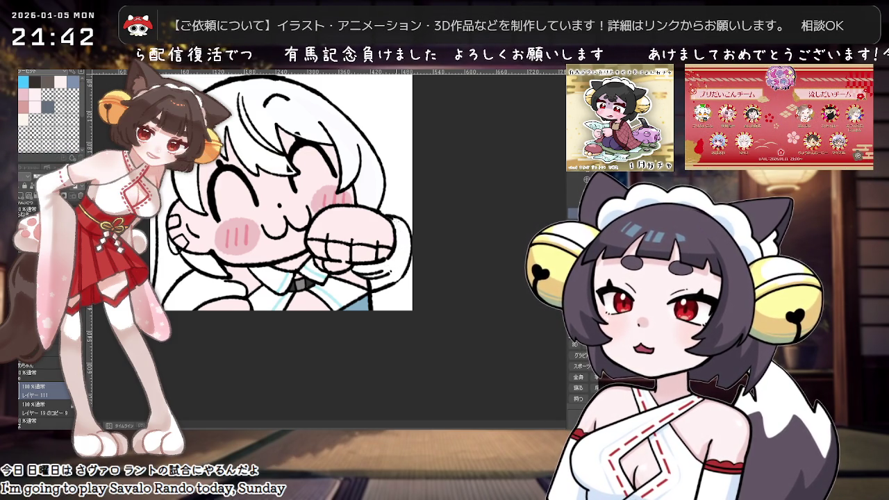
Zoom in on the fist and blushing face, then block in the cuff shape beside the fist.
{"action": "scroll", "coordinate": [458, 258], "scroll_direction": "down", "scroll_amount": 2}
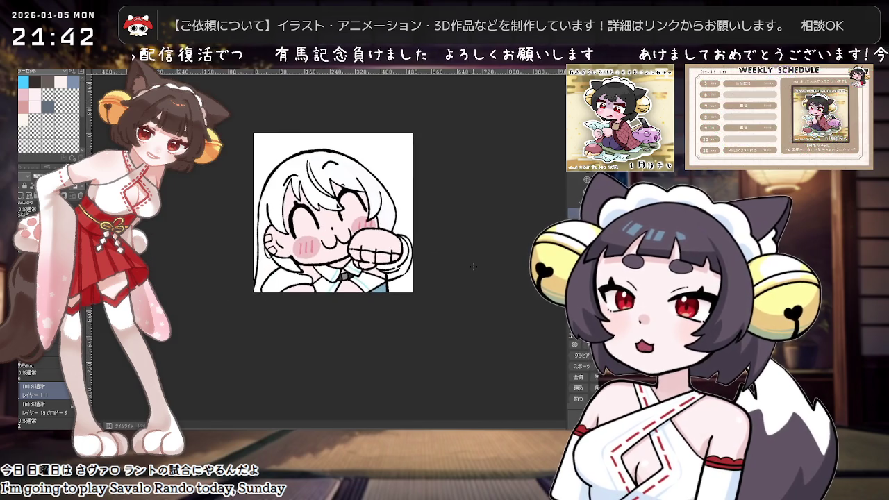
{"action": "scroll", "coordinate": [473, 266], "scroll_direction": "up", "scroll_amount": 2}
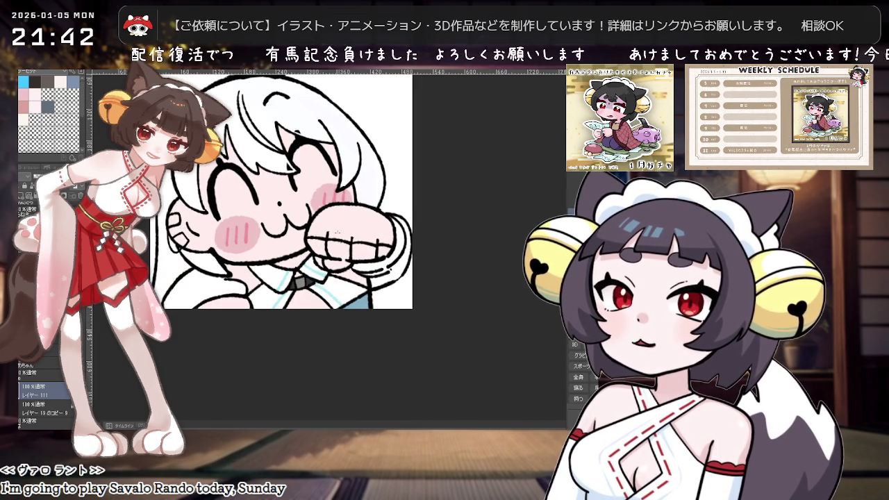
{"action": "scroll", "coordinate": [363, 263], "scroll_direction": "down", "scroll_amount": 1}
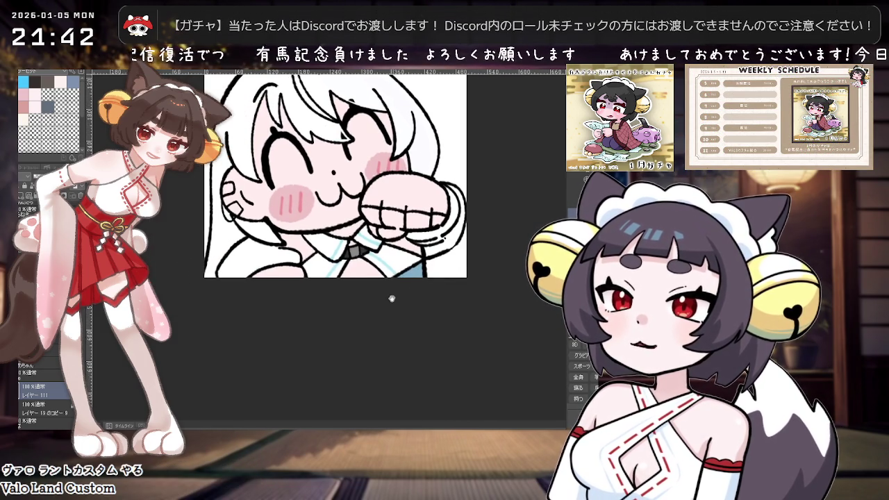
{"action": "scroll", "coordinate": [393, 297], "scroll_direction": "down", "scroll_amount": 1}
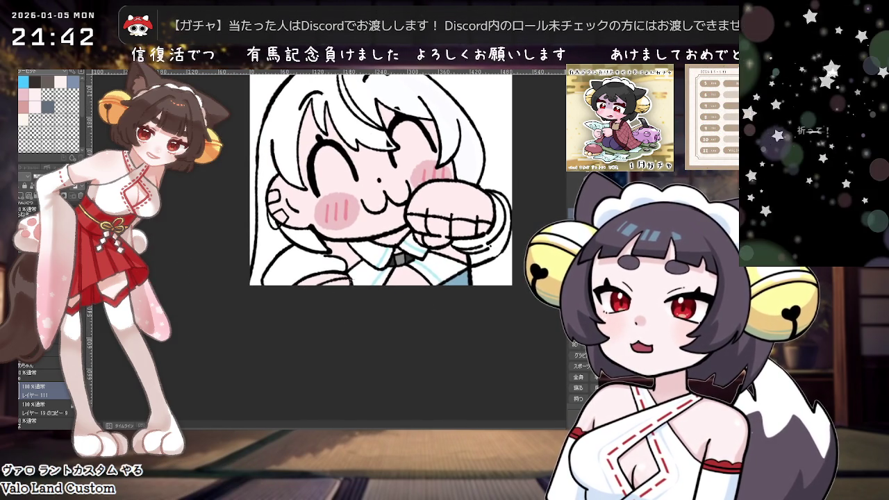
{"action": "scroll", "coordinate": [350, 290], "scroll_direction": "down", "scroll_amount": 1}
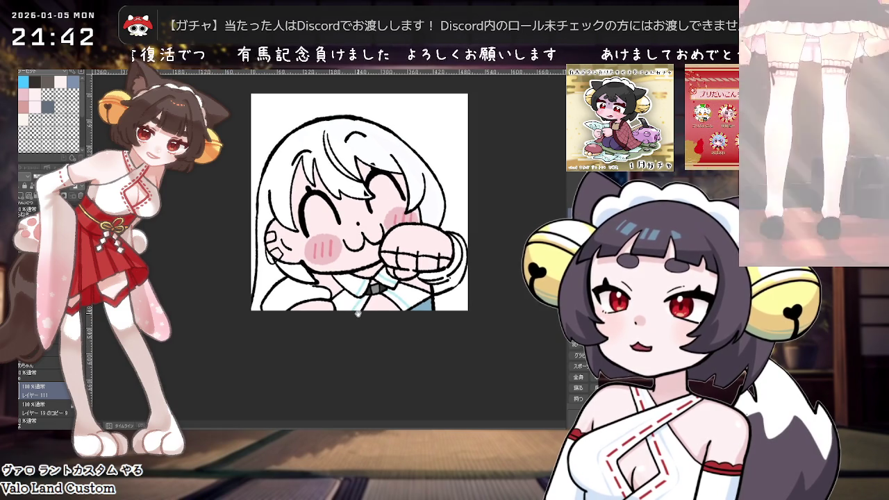
{"action": "scroll", "coordinate": [347, 305], "scroll_direction": "down", "scroll_amount": 2}
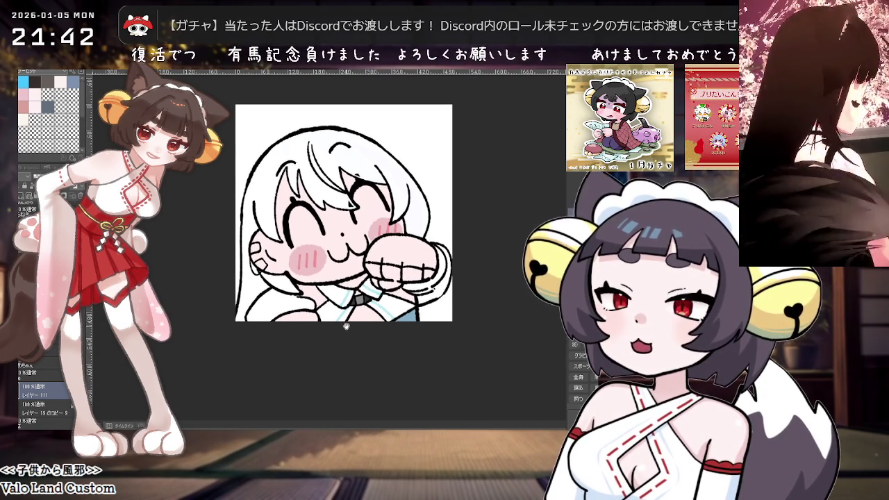
{"action": "scroll", "coordinate": [345, 323], "scroll_direction": "up", "scroll_amount": 1}
{"action": "scroll", "coordinate": [486, 236], "scroll_direction": "up", "scroll_amount": 1}
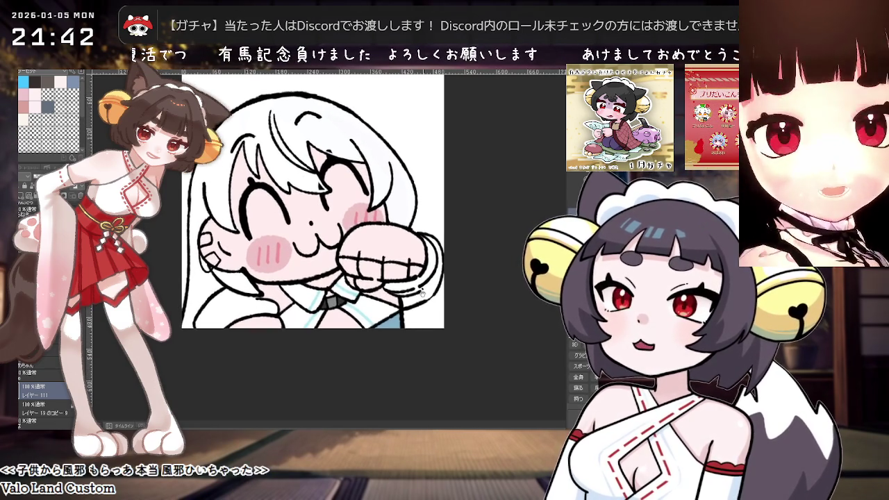
{"action": "scroll", "coordinate": [486, 236], "scroll_direction": "up", "scroll_amount": 1}
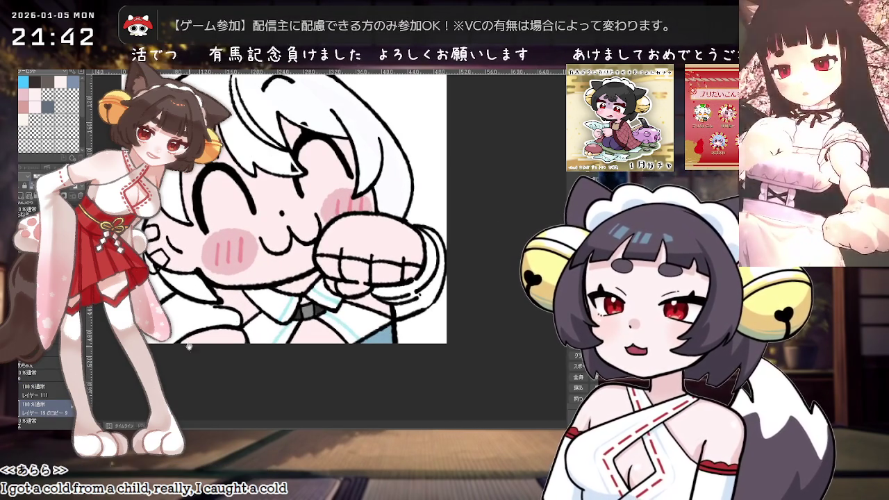
{"action": "scroll", "coordinate": [395, 302], "scroll_direction": "up", "scroll_amount": 1}
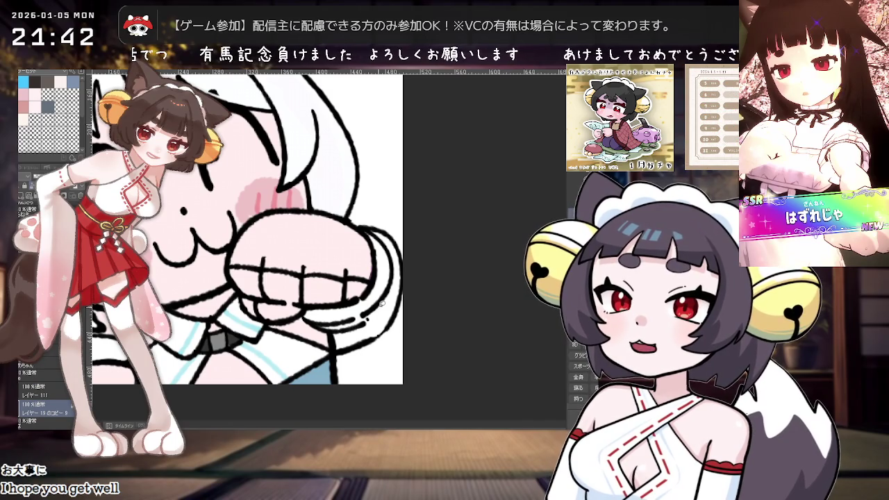
{"action": "left_click_drag", "start_coordinate": [380, 300], "coordinate": [318, 320]}
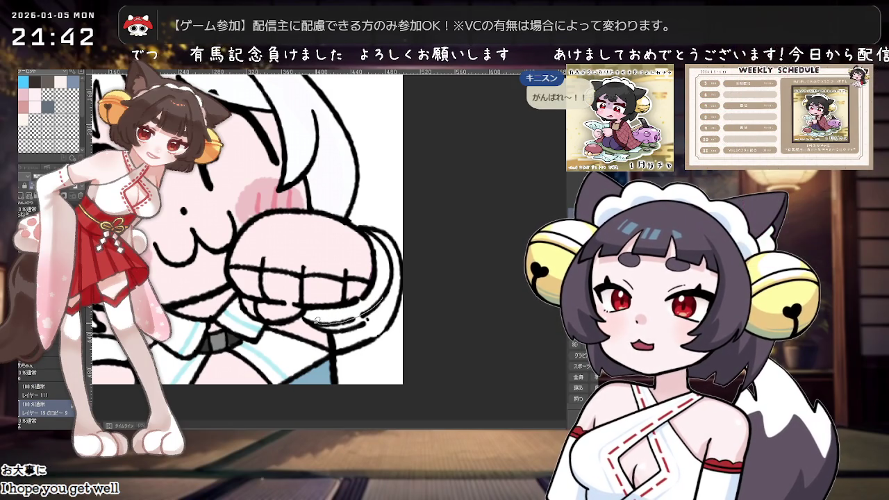
Fill the wrist cuff light blue with a black outline, turning the view around the fist to check it.
{"action": "left_click_drag", "start_coordinate": [362, 300], "coordinate": [375, 255]}
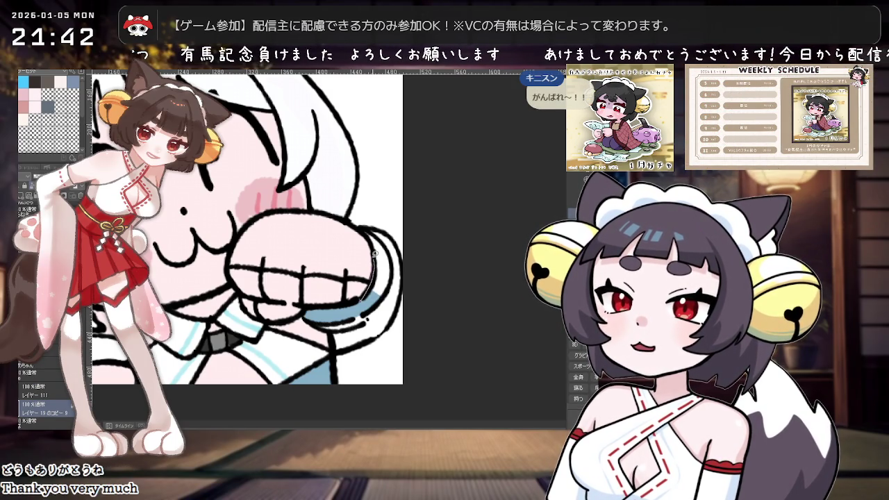
{"action": "mouse_move", "coordinate": [390, 274]}
{"action": "left_mouse_down"}
{"action": "mouse_move", "coordinate": [358, 237]}
{"action": "mouse_move", "coordinate": [402, 250]}
{"action": "mouse_move", "coordinate": [352, 305]}
{"action": "mouse_move", "coordinate": [366, 302]}
{"action": "left_mouse_up"}
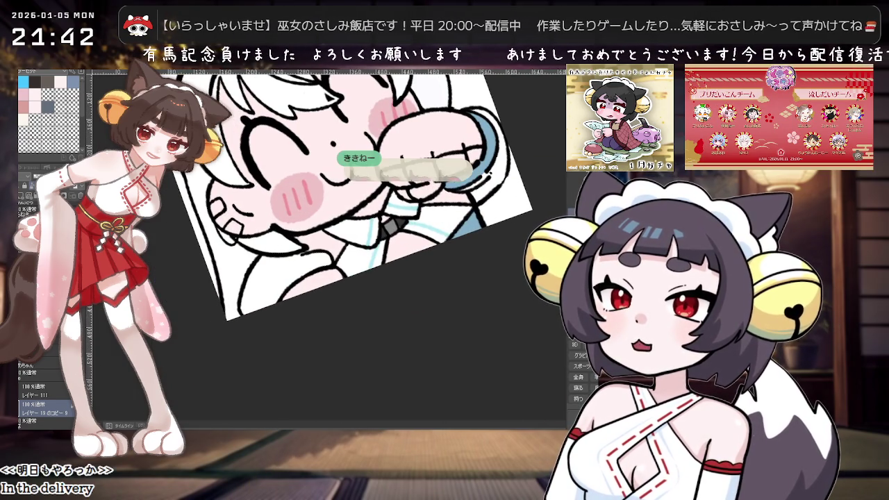
{"action": "mouse_move", "coordinate": [280, 303]}
{"action": "left_mouse_down"}
{"action": "mouse_move", "coordinate": [407, 285]}
{"action": "mouse_move", "coordinate": [326, 292]}
{"action": "left_mouse_up"}
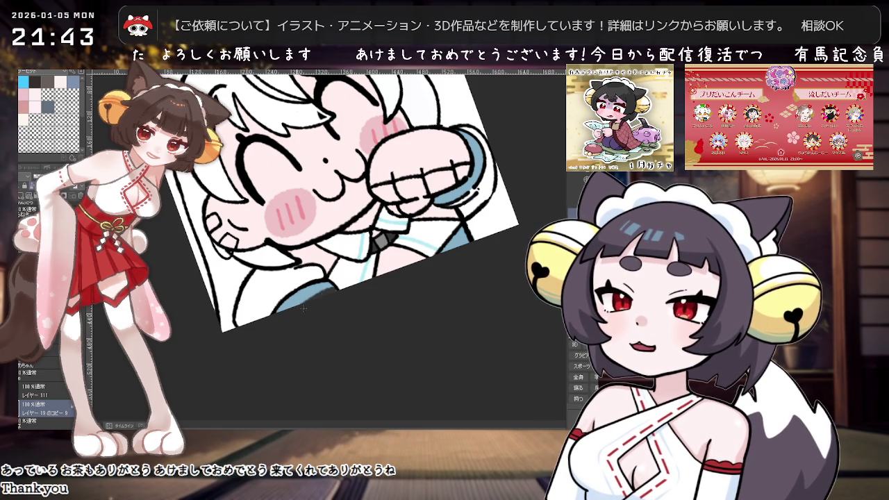
{"action": "left_click_drag", "start_coordinate": [491, 228], "coordinate": [380, 337]}
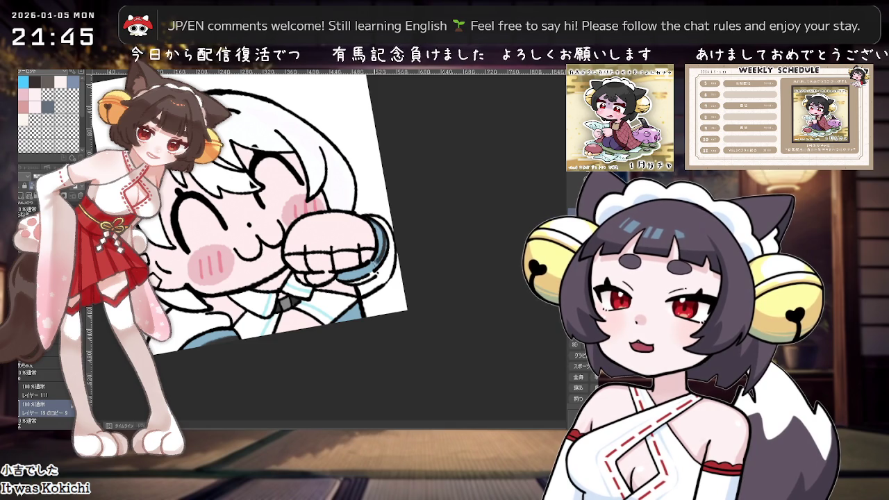
Paint a dark-blue shading stroke along the wrist cuff.
{"action": "left_click_drag", "start_coordinate": [349, 279], "coordinate": [380, 263]}
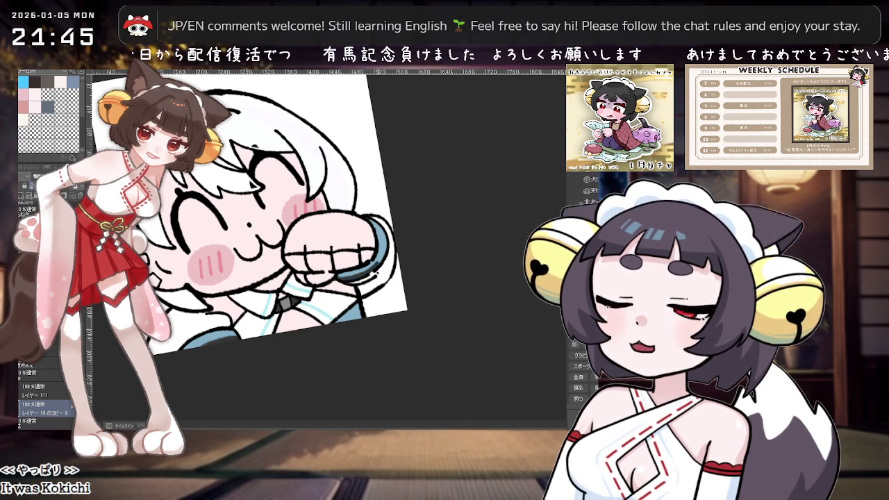
Zoom in and add a small dark-blue stroke along the cuff's upper edge.
{"action": "scroll", "coordinate": [385, 274], "scroll_direction": "up", "scroll_amount": 1}
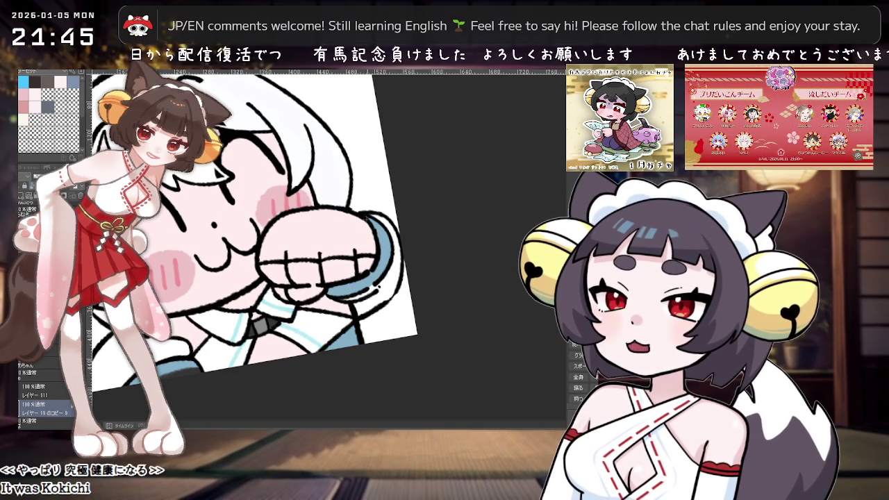
{"action": "left_click_drag", "start_coordinate": [365, 232], "coordinate": [380, 218]}
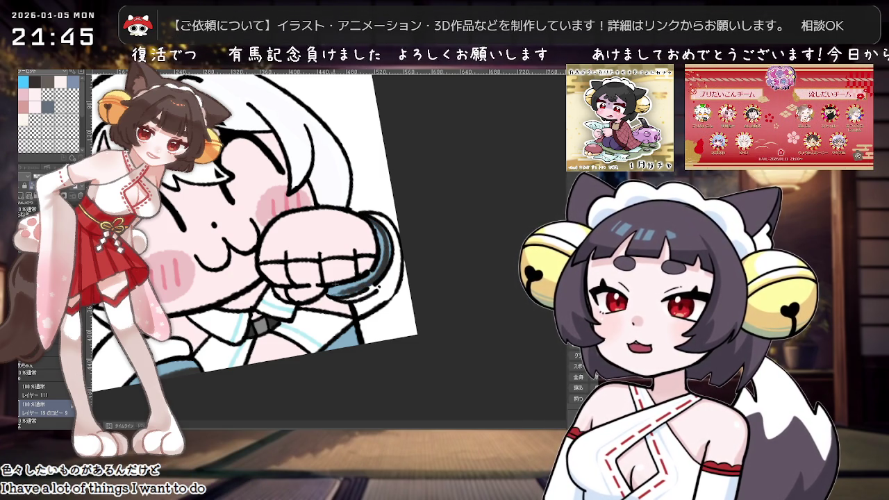
{"action": "key", "text": "minus"}
{"action": "key", "text": "minus"}
{"action": "key", "text": "minus"}
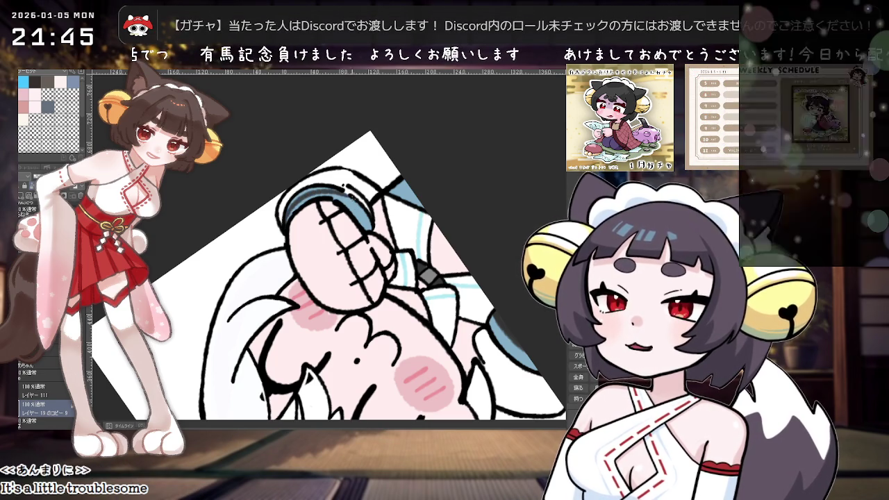
{"action": "key", "text": "minus"}
{"action": "key", "text": "minus"}
{"action": "key", "text": "minus"}
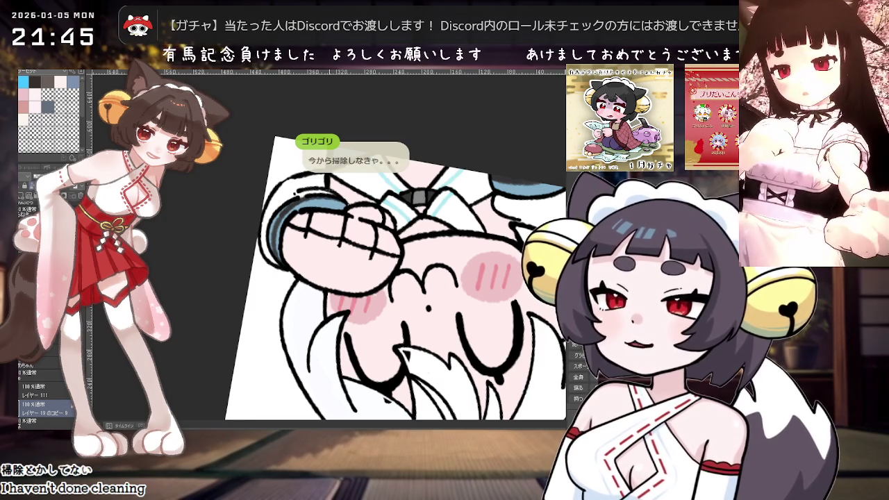
{"action": "scroll", "coordinate": [392, 278], "scroll_direction": "up", "scroll_amount": 1}
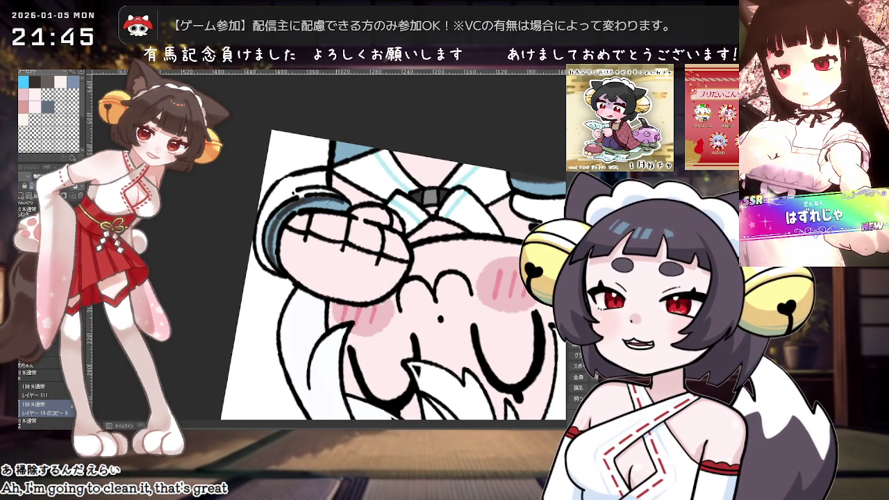
{"action": "scroll", "coordinate": [350, 208], "scroll_direction": "down", "scroll_amount": 5}
{"action": "scroll", "coordinate": [439, 230], "scroll_direction": "up", "scroll_amount": 5}
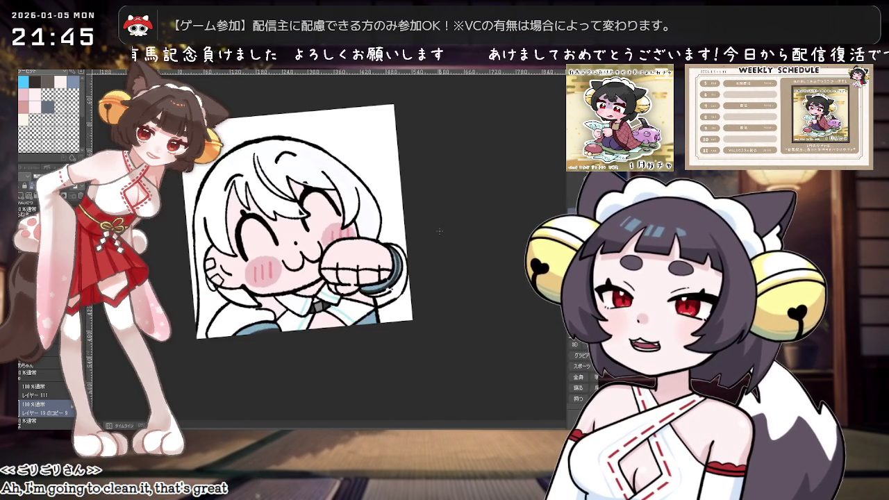
{"action": "mouse_move", "coordinate": [439, 231]}
{"action": "left_mouse_down"}
{"action": "mouse_move", "coordinate": [402, 312]}
{"action": "mouse_move", "coordinate": [413, 314]}
{"action": "mouse_move", "coordinate": [363, 344]}
{"action": "left_mouse_up"}
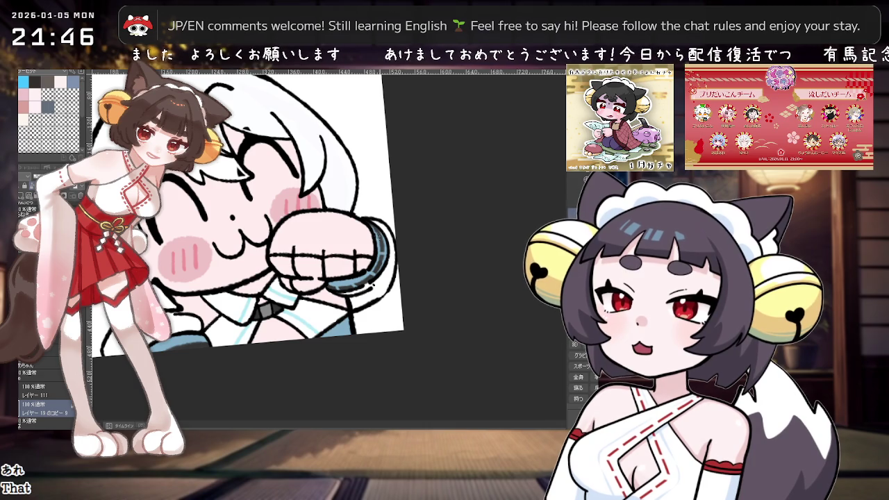
{"action": "scroll", "coordinate": [452, 237], "scroll_direction": "down", "scroll_amount": 2}
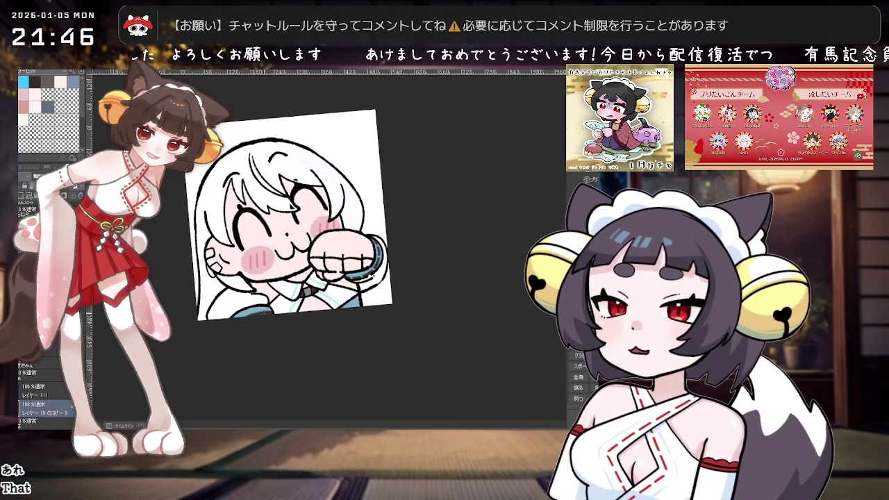
{"action": "scroll", "coordinate": [508, 281], "scroll_direction": "down", "scroll_amount": 1}
{"action": "scroll", "coordinate": [507, 282], "scroll_direction": "down", "scroll_amount": 1}
{"action": "scroll", "coordinate": [507, 281], "scroll_direction": "up", "scroll_amount": 1}
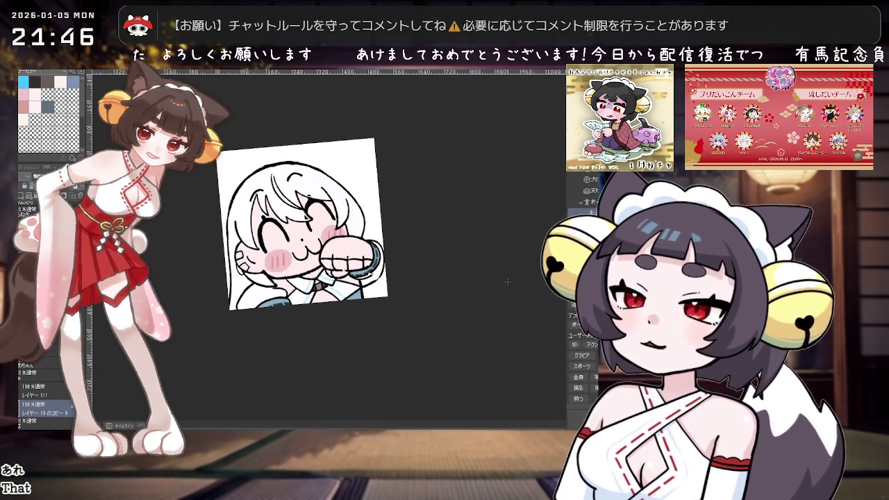
{"action": "scroll", "coordinate": [508, 281], "scroll_direction": "up", "scroll_amount": 1}
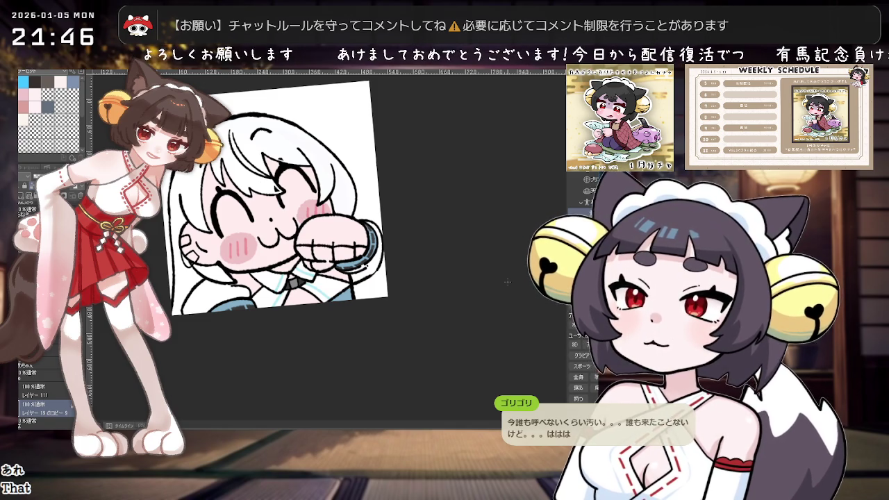
{"action": "scroll", "coordinate": [415, 273], "scroll_direction": "left", "scroll_amount": 2}
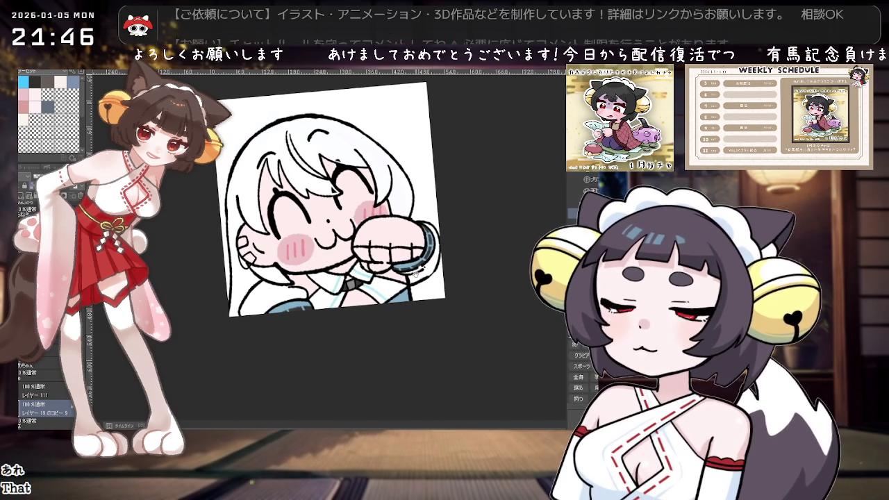
{"action": "scroll", "coordinate": [415, 273], "scroll_direction": "up", "scroll_amount": 2}
{"action": "scroll", "coordinate": [416, 269], "scroll_direction": "up", "scroll_amount": 1}
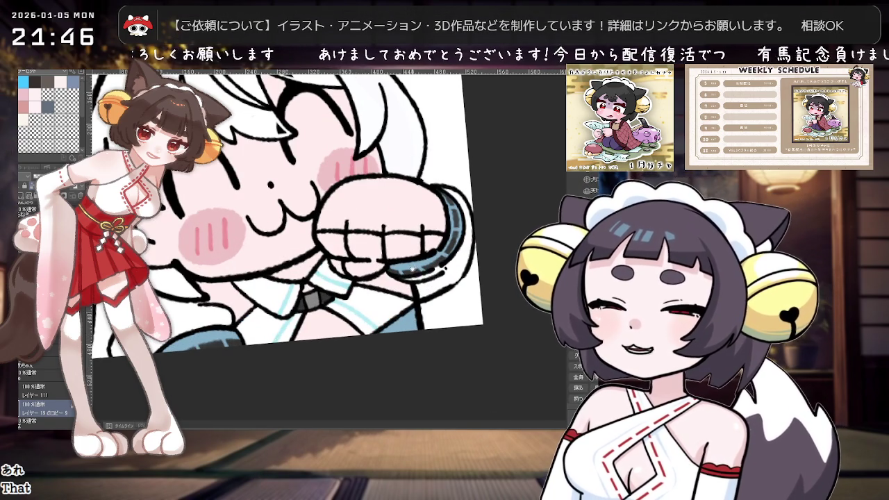
{"action": "left_click_drag", "start_coordinate": [416, 271], "coordinate": [408, 294]}
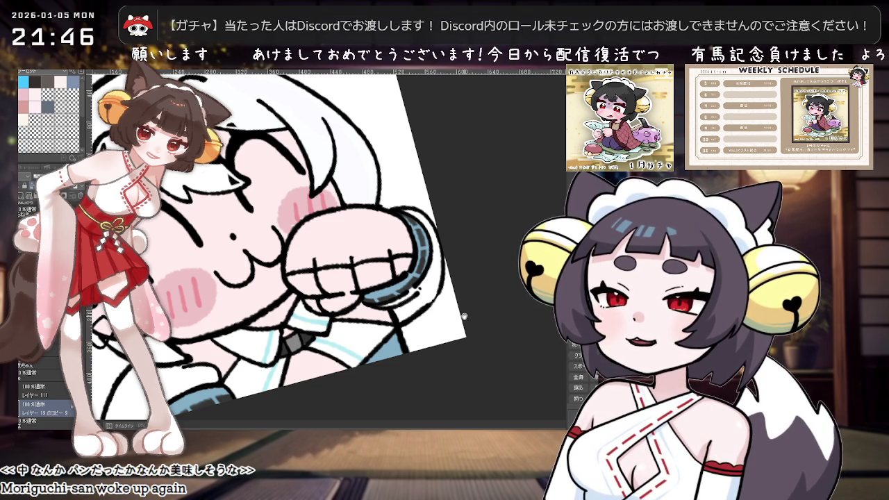
Brush a dark patch across the top of the raised fist, extending it down and left.
{"action": "scroll", "coordinate": [463, 317], "scroll_direction": "left", "scroll_amount": 2}
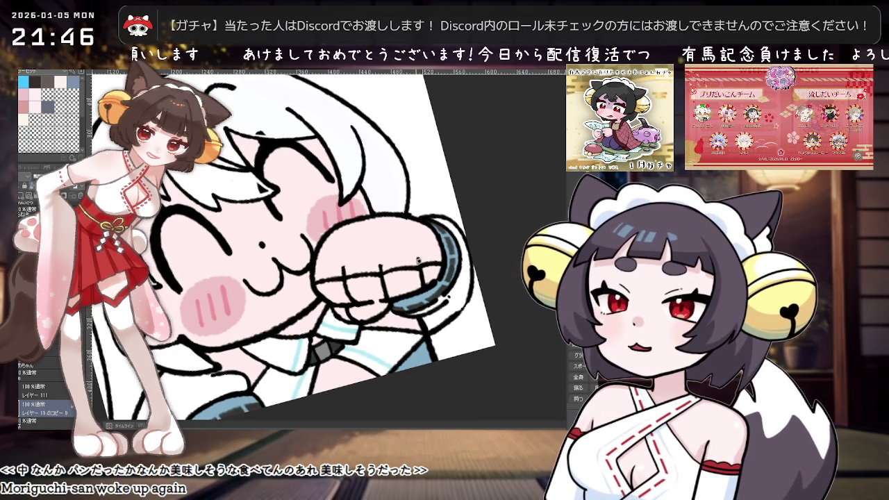
{"action": "left_click_drag", "start_coordinate": [377, 233], "coordinate": [406, 259]}
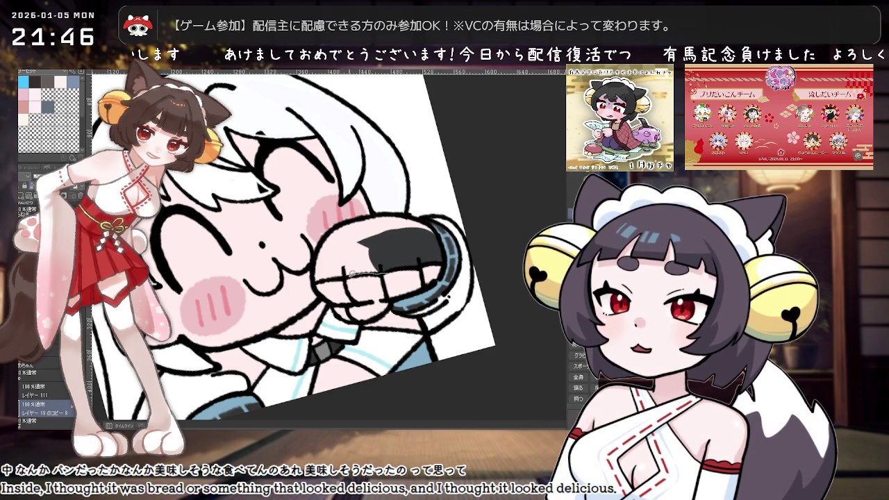
{"action": "left_click_drag", "start_coordinate": [355, 273], "coordinate": [377, 259]}
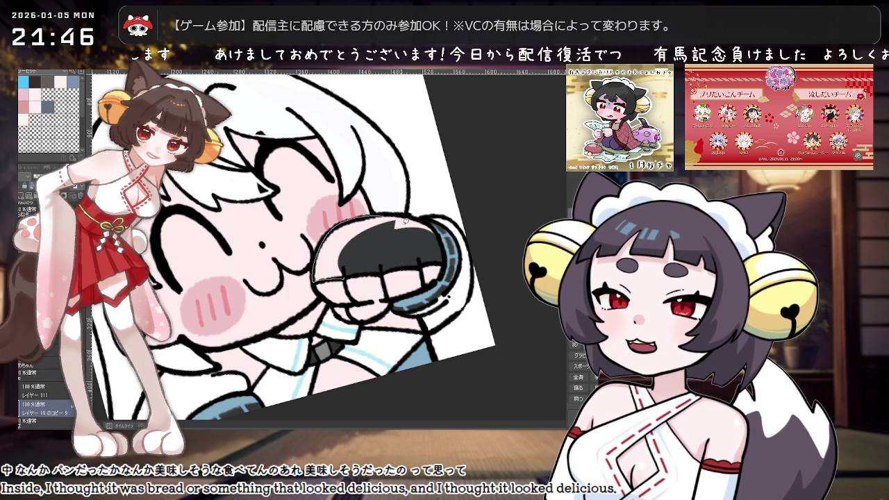
Cover the remaining light area at the fist's top with dark grey, zooming to check it.
{"action": "left_click_drag", "start_coordinate": [390, 212], "coordinate": [368, 218]}
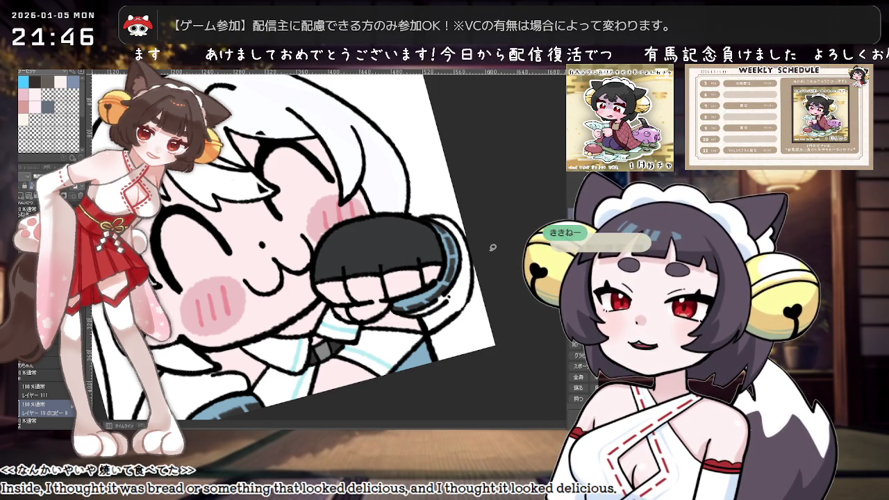
{"action": "scroll", "coordinate": [434, 234], "scroll_direction": "down", "scroll_amount": 3}
{"action": "scroll", "coordinate": [429, 285], "scroll_direction": "up", "scroll_amount": 2}
{"action": "scroll", "coordinate": [410, 257], "scroll_direction": "up", "scroll_amount": 2}
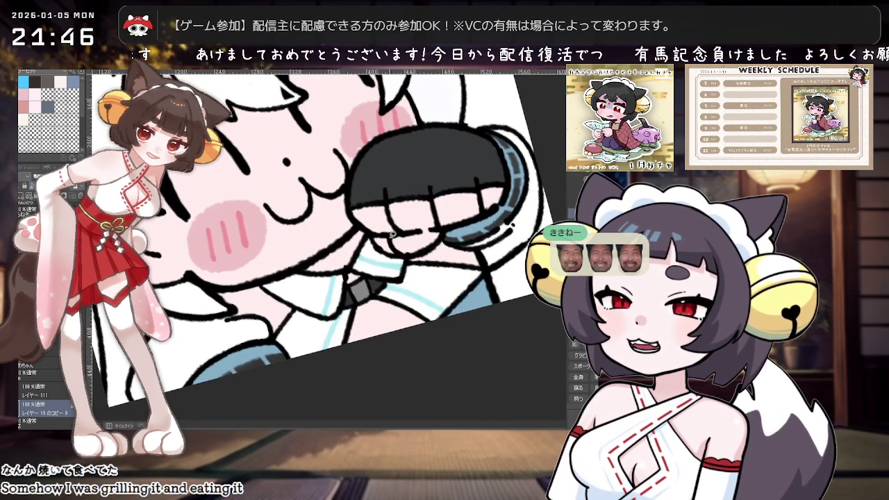
{"action": "scroll", "coordinate": [382, 234], "scroll_direction": "down", "scroll_amount": 2}
{"action": "scroll", "coordinate": [389, 257], "scroll_direction": "down", "scroll_amount": 2}
{"action": "scroll", "coordinate": [399, 291], "scroll_direction": "down", "scroll_amount": 2}
{"action": "scroll", "coordinate": [408, 315], "scroll_direction": "down", "scroll_amount": 1}
Reset the view rotation upright and pan and zoom to review the whole emote.
{"action": "key", "text": "asciicircum"}
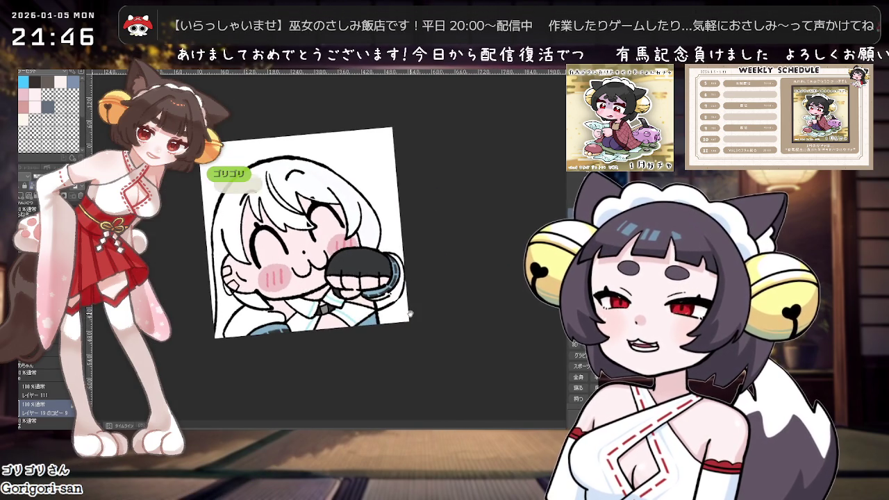
{"action": "scroll", "coordinate": [409, 314], "scroll_direction": "up", "scroll_amount": 1}
{"action": "left_click_drag", "start_coordinate": [401, 290], "coordinate": [400, 307]}
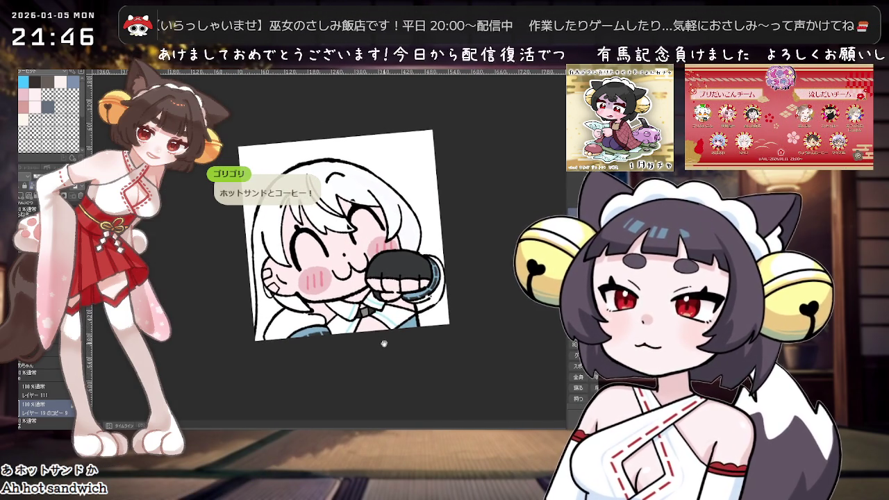
{"action": "scroll", "coordinate": [383, 343], "scroll_direction": "up", "scroll_amount": 1}
{"action": "key", "text": "asciicircum"}
{"action": "scroll", "coordinate": [350, 341], "scroll_direction": "down", "scroll_amount": 1}
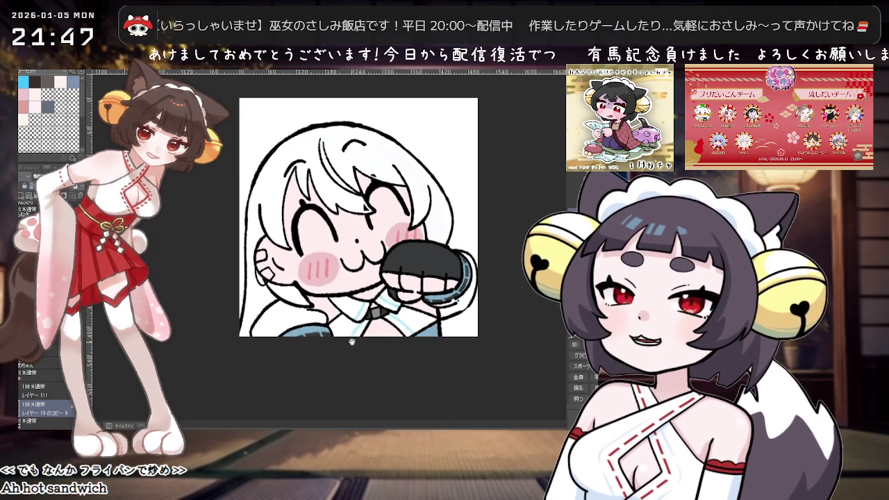
{"action": "scroll", "coordinate": [351, 342], "scroll_direction": "up", "scroll_amount": 1}
{"action": "scroll", "coordinate": [404, 303], "scroll_direction": "down", "scroll_amount": 1}
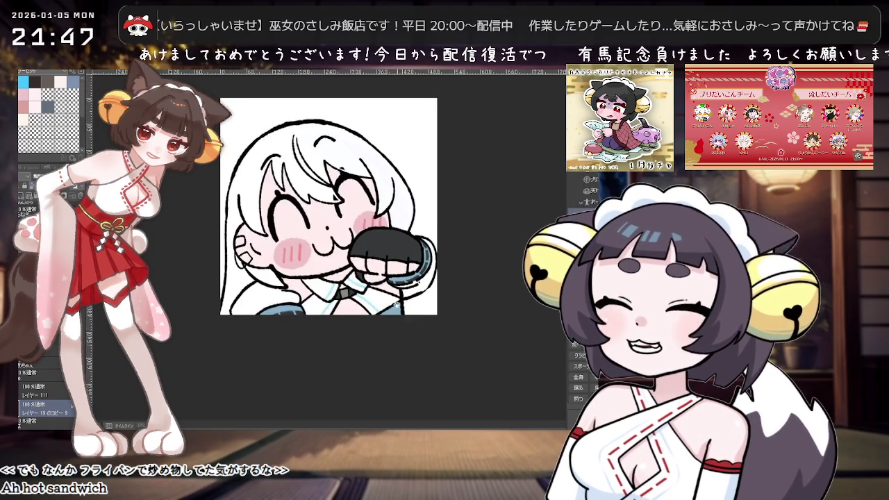
{"action": "scroll", "coordinate": [401, 302], "scroll_direction": "up", "scroll_amount": 2}
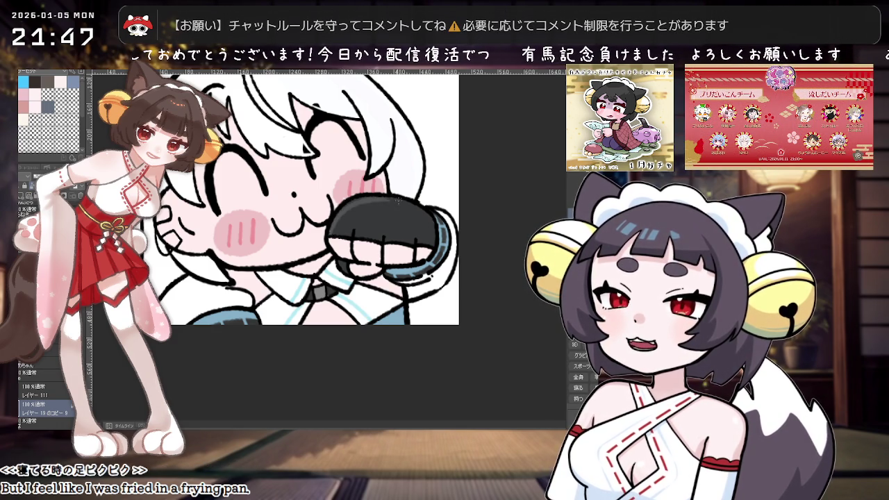
Brush dark fill across the raised fist from upper right to lower left to deepen it.
{"action": "left_click_drag", "start_coordinate": [396, 200], "coordinate": [335, 226]}
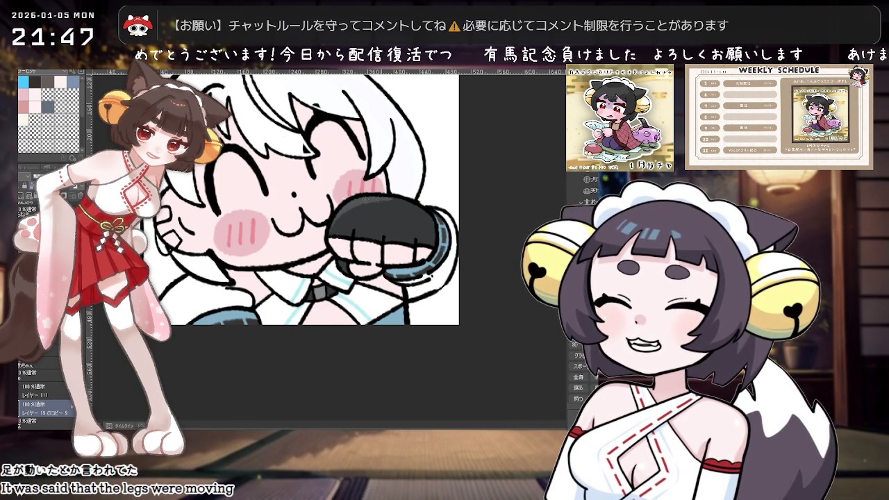
{"action": "scroll", "coordinate": [424, 230], "scroll_direction": "down", "scroll_amount": 1}
{"action": "scroll", "coordinate": [444, 250], "scroll_direction": "down", "scroll_amount": 3}
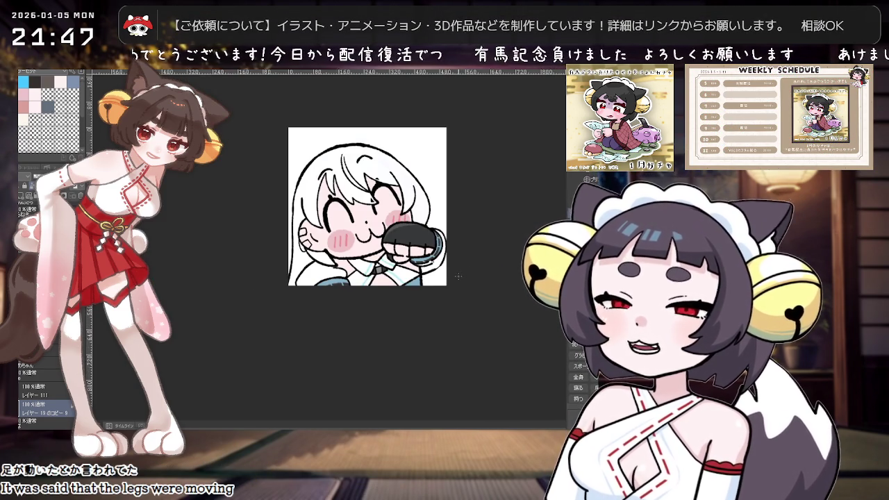
{"action": "scroll", "coordinate": [458, 276], "scroll_direction": "up", "scroll_amount": 2}
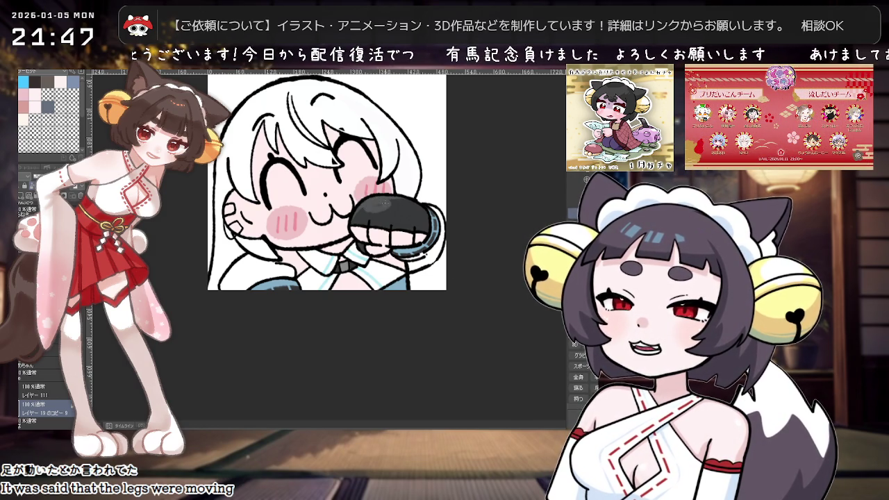
{"action": "scroll", "coordinate": [444, 209], "scroll_direction": "down", "scroll_amount": 2}
{"action": "scroll", "coordinate": [444, 212], "scroll_direction": "up", "scroll_amount": 2}
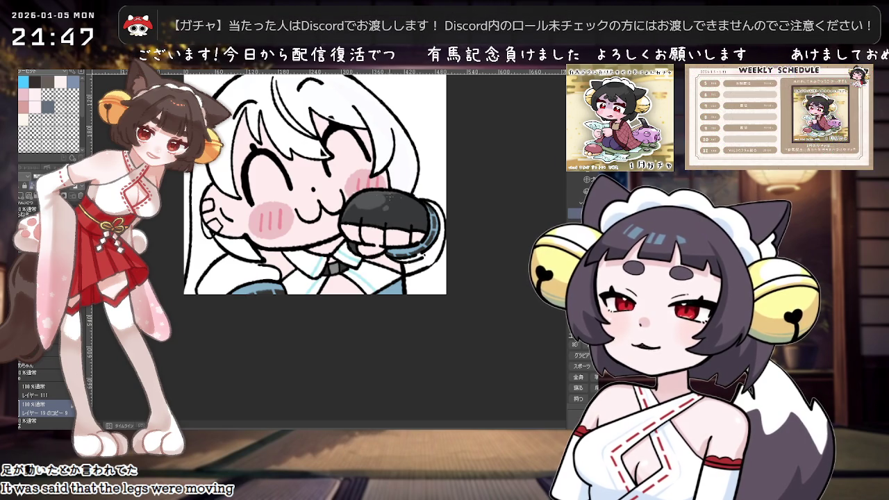
Zoom, pan and rotate the view to close in on the girl's face.
{"action": "scroll", "coordinate": [510, 222], "scroll_direction": "down", "scroll_amount": 1}
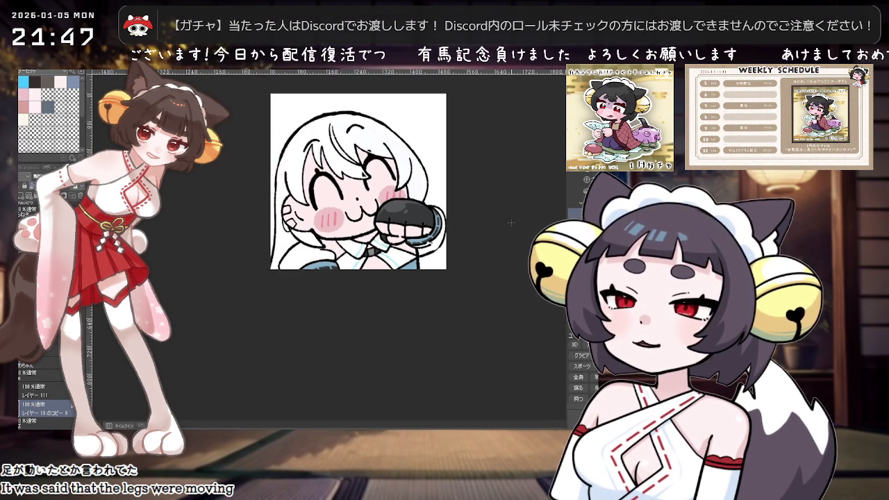
{"action": "scroll", "coordinate": [510, 222], "scroll_direction": "down", "scroll_amount": 1}
{"action": "scroll", "coordinate": [511, 222], "scroll_direction": "up", "scroll_amount": 1}
{"action": "scroll", "coordinate": [511, 222], "scroll_direction": "up", "scroll_amount": 1}
{"action": "left_click_drag", "start_coordinate": [441, 270], "coordinate": [419, 345]}
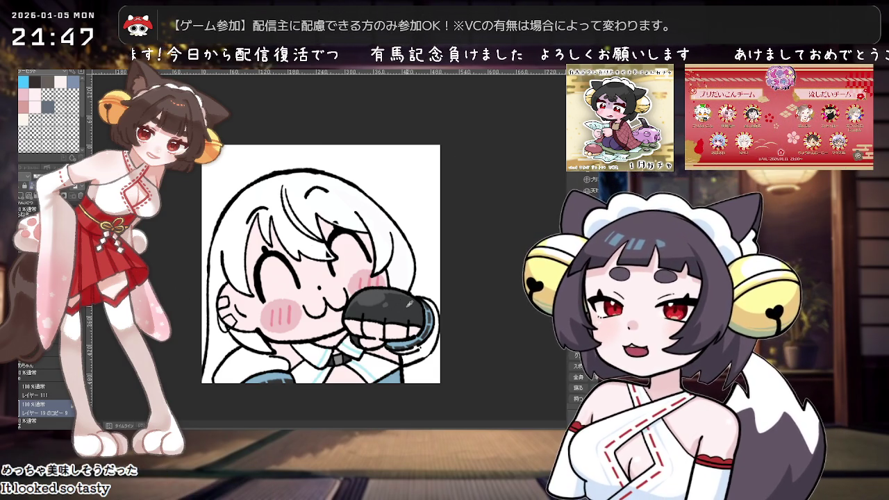
{"action": "mouse_move", "coordinate": [413, 304]}
{"action": "left_mouse_down"}
{"action": "mouse_move", "coordinate": [319, 193]}
{"action": "mouse_move", "coordinate": [295, 207]}
{"action": "left_mouse_up"}
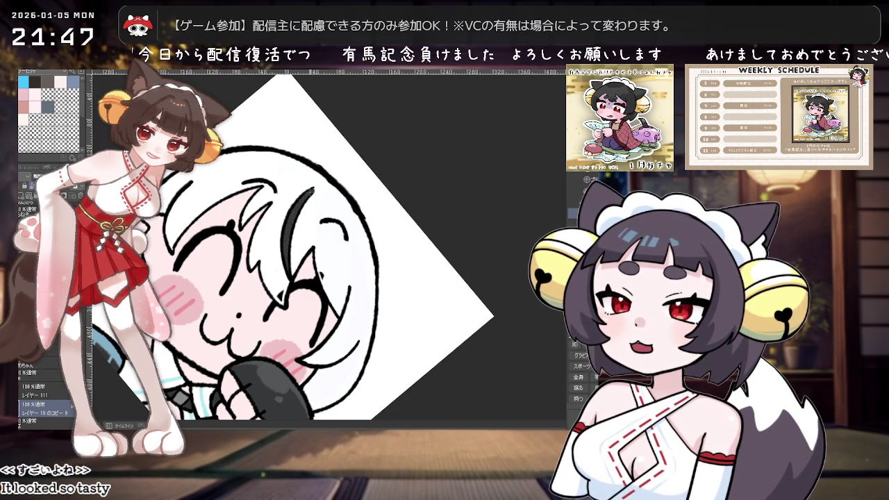
Sketch grey strokes on the hair's left side, undoing and redrawing them several times.
{"action": "left_click_drag", "start_coordinate": [350, 179], "coordinate": [326, 243]}
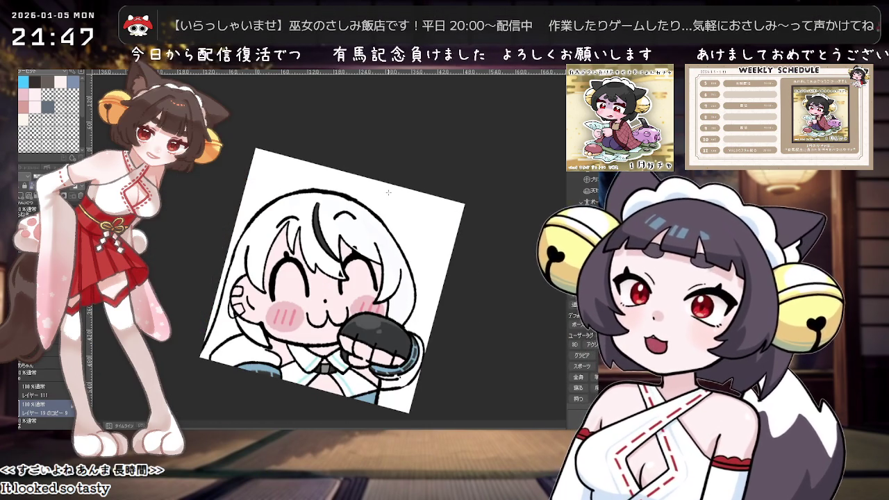
{"action": "left_click_drag", "start_coordinate": [266, 199], "coordinate": [216, 251]}
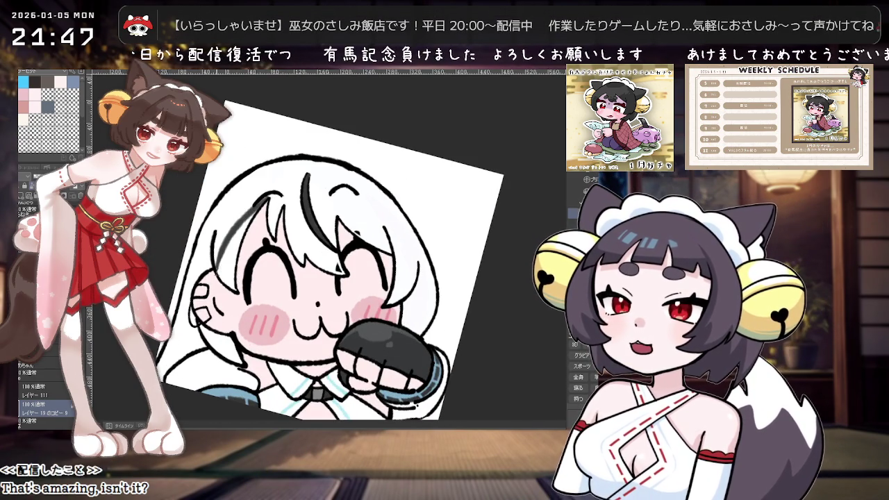
{"action": "key", "text": "ctrl+z"}
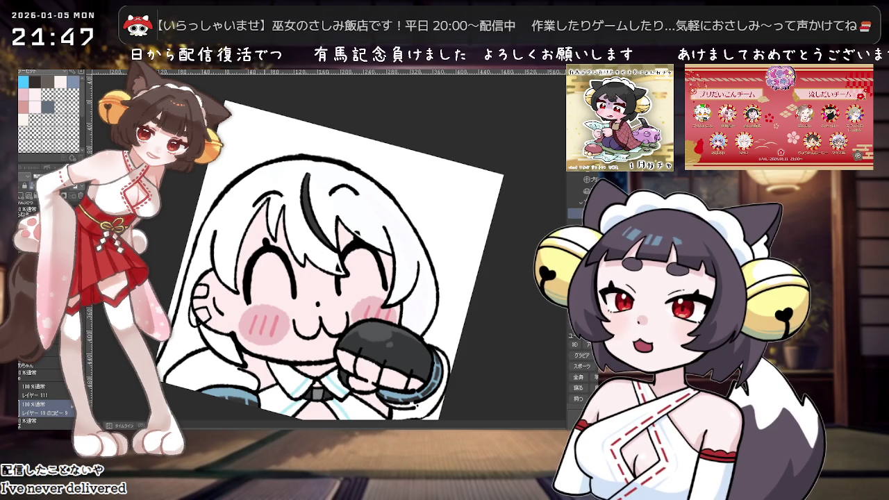
{"action": "left_click_drag", "start_coordinate": [237, 222], "coordinate": [214, 261]}
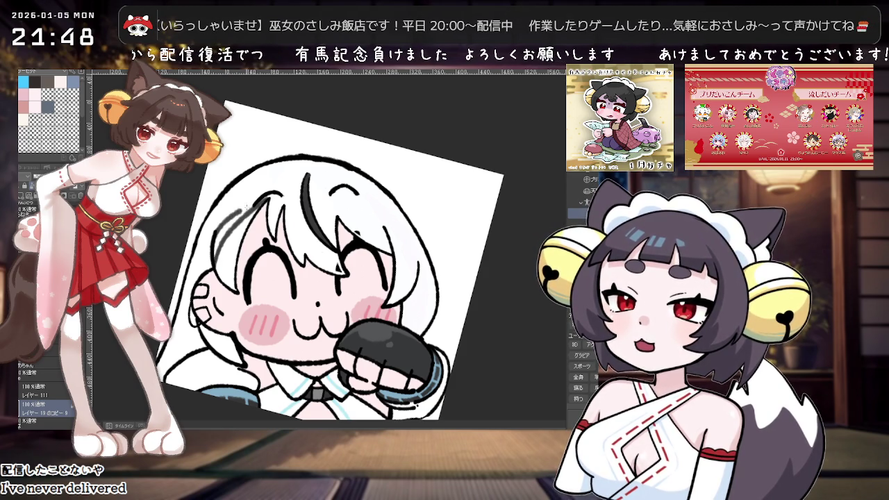
{"action": "key", "text": "ctrl+z"}
{"action": "left_click_drag", "start_coordinate": [227, 226], "coordinate": [213, 254]}
{"action": "left_click_drag", "start_coordinate": [249, 210], "coordinate": [220, 236]}
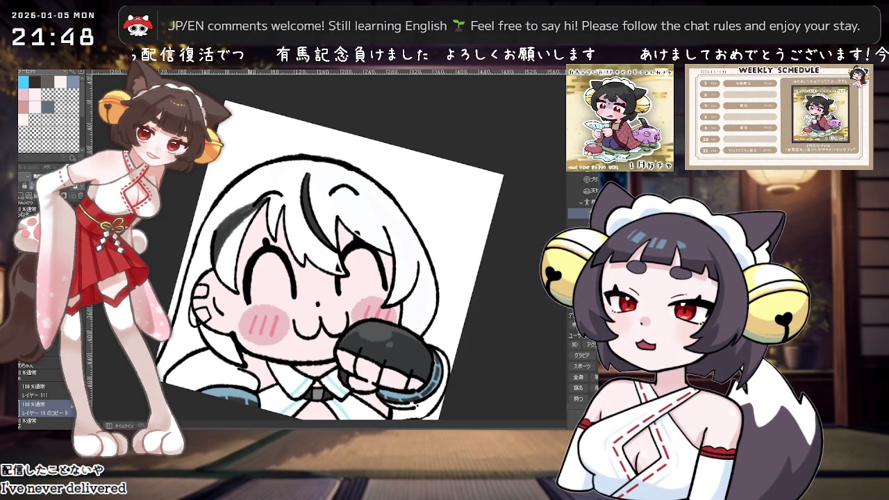
Retry the hair stroke and finish with a dark streak along the hair's left edge.
{"action": "scroll", "coordinate": [330, 202], "scroll_direction": "down", "scroll_amount": 1}
{"action": "scroll", "coordinate": [331, 202], "scroll_direction": "down", "scroll_amount": 1}
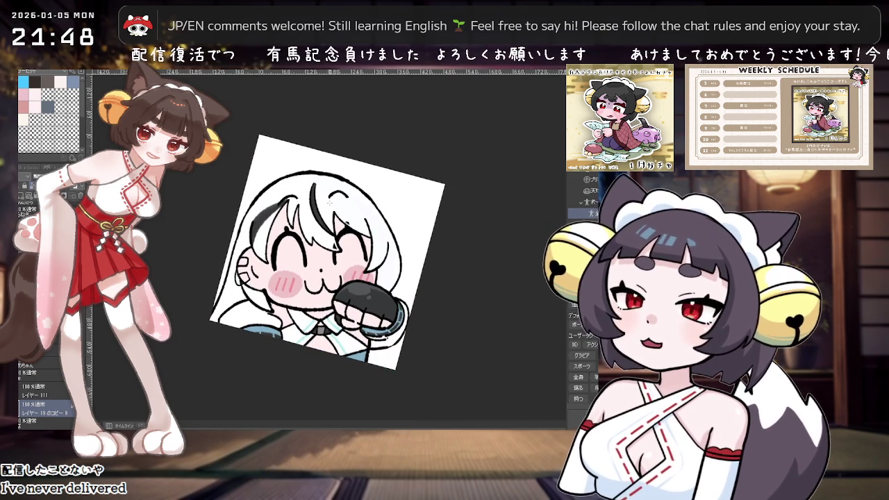
{"action": "scroll", "coordinate": [331, 202], "scroll_direction": "up", "scroll_amount": 1}
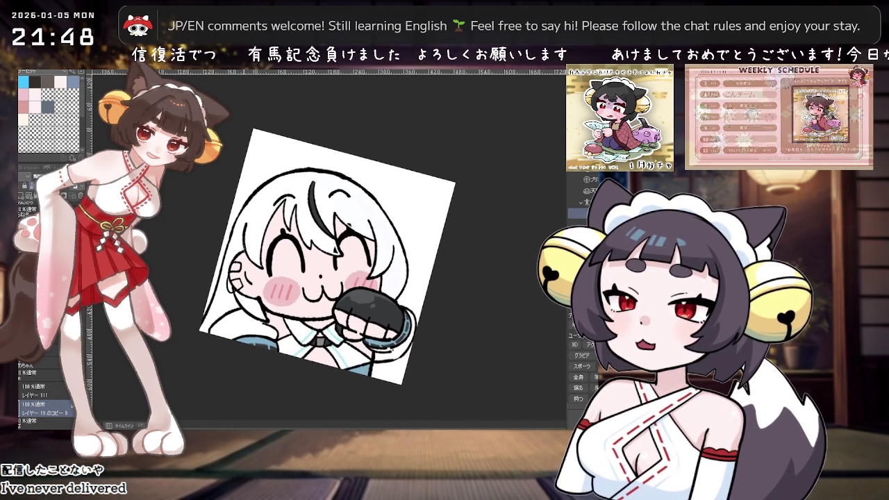
{"action": "key", "text": "ctrl+z"}
{"action": "left_click_drag", "start_coordinate": [246, 225], "coordinate": [276, 188]}
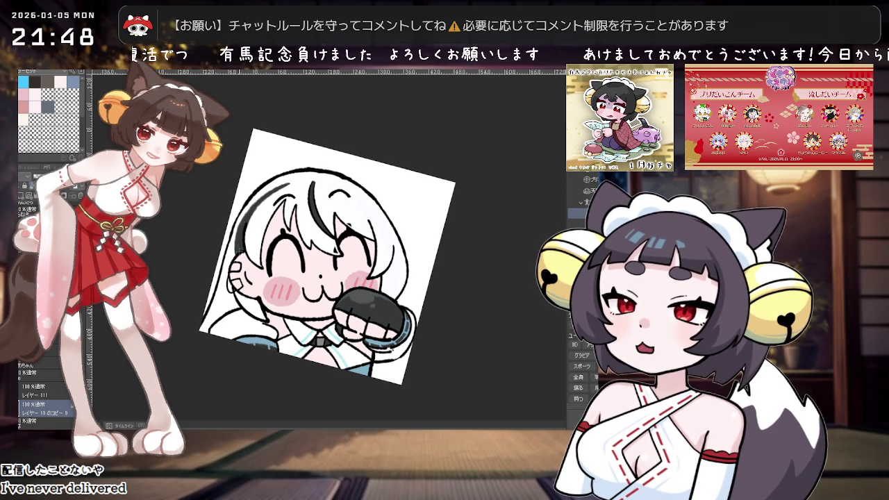
{"action": "left_click_drag", "start_coordinate": [243, 254], "coordinate": [239, 222]}
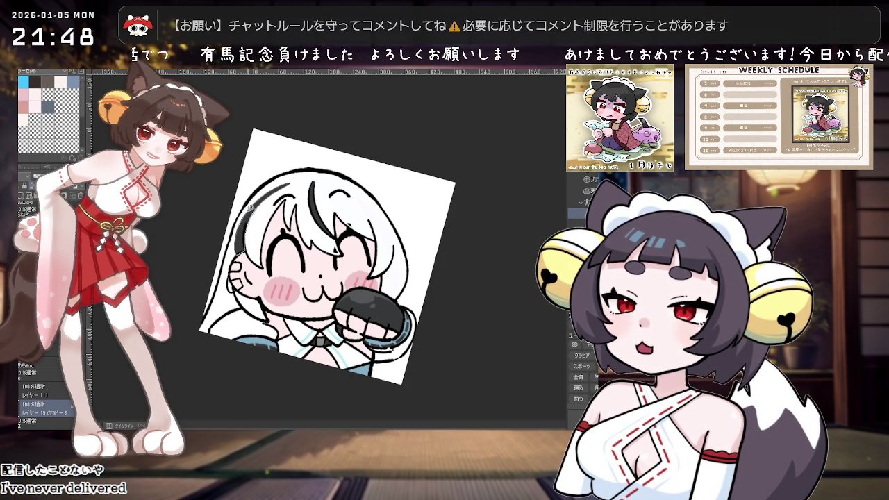
{"action": "scroll", "coordinate": [362, 157], "scroll_direction": "down", "scroll_amount": 2}
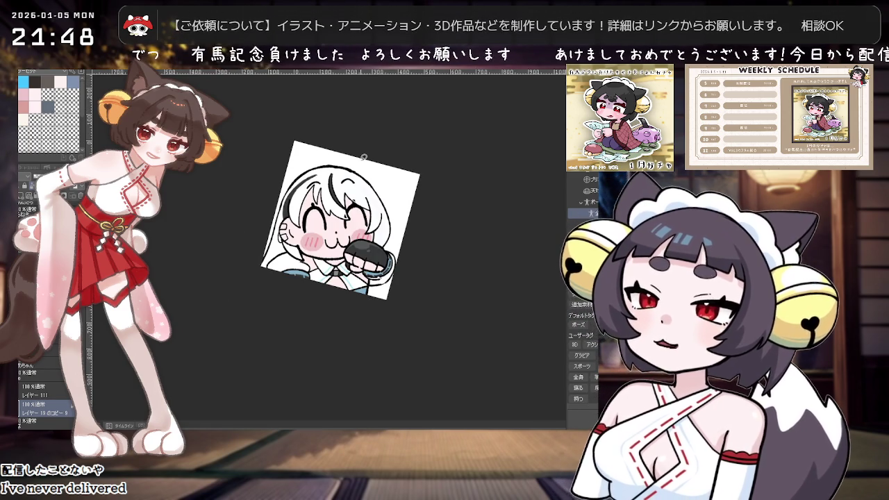
{"action": "scroll", "coordinate": [363, 156], "scroll_direction": "up", "scroll_amount": 1}
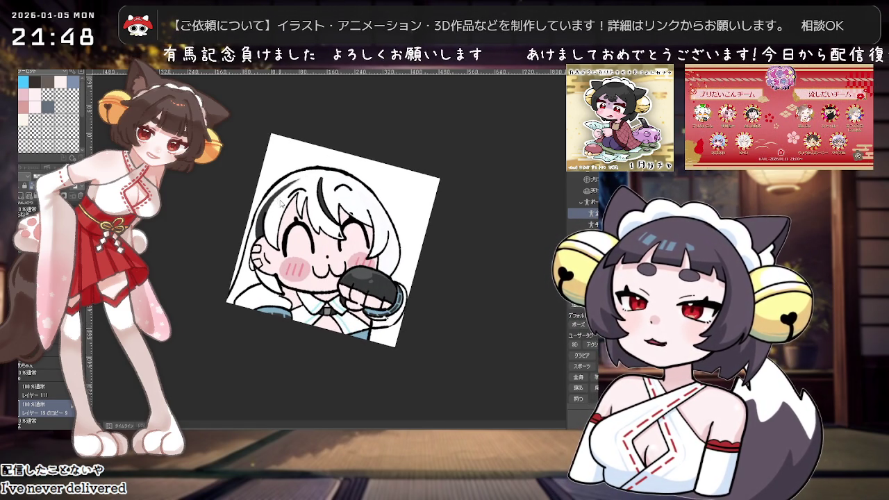
{"action": "scroll", "coordinate": [275, 209], "scroll_direction": "down", "scroll_amount": 1}
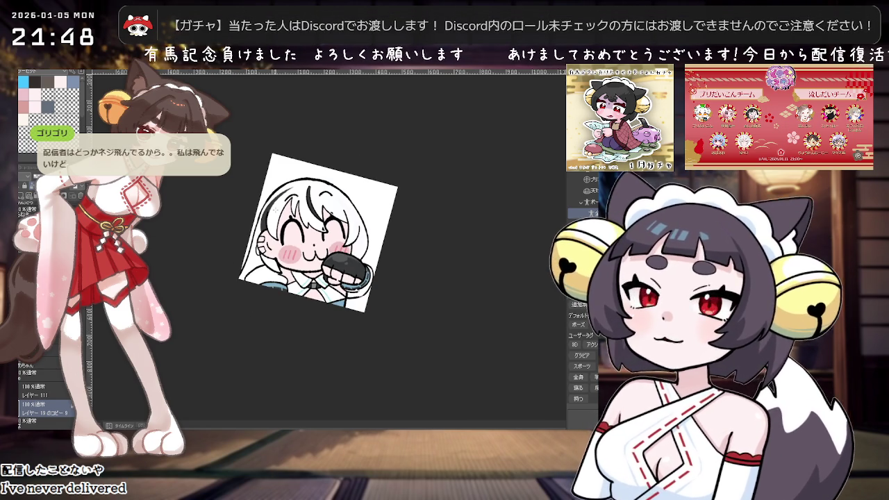
{"action": "scroll", "coordinate": [275, 210], "scroll_direction": "up", "scroll_amount": 1}
{"action": "scroll", "coordinate": [275, 209], "scroll_direction": "up", "scroll_amount": 1}
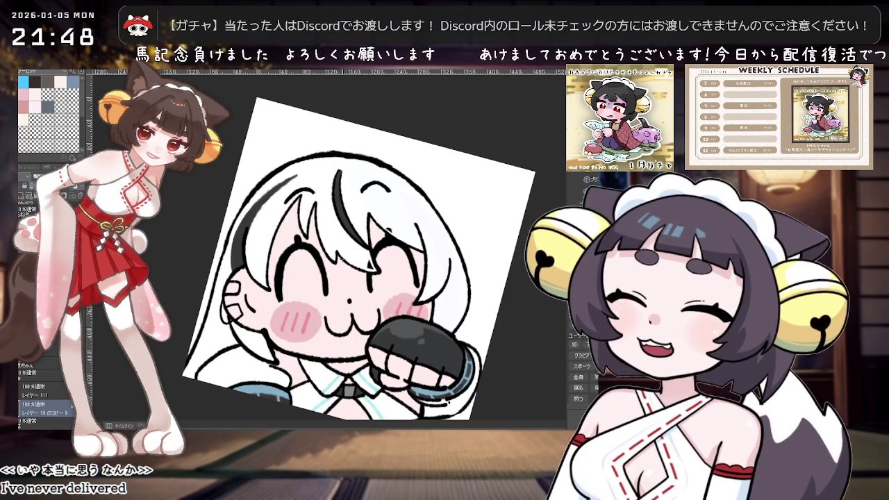
{"action": "scroll", "coordinate": [359, 253], "scroll_direction": "up", "scroll_amount": 1}
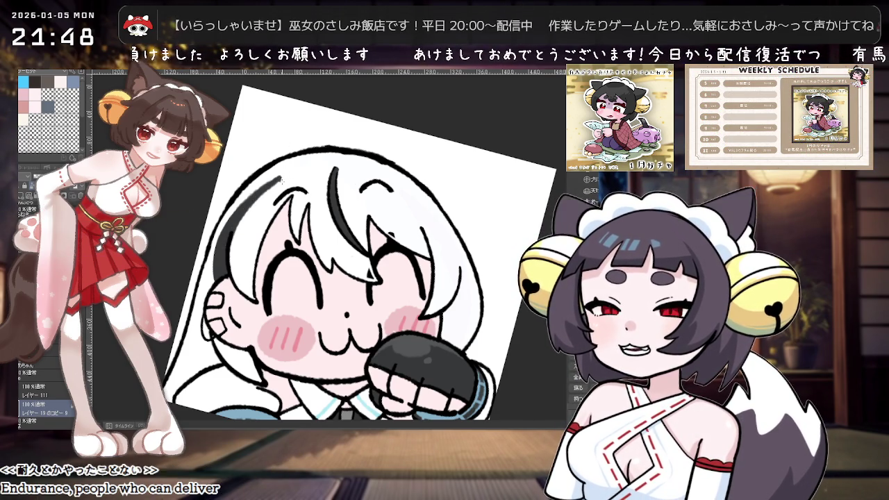
Zoom out and scroll-zoom around the emote to review it.
{"action": "key", "text": "ctrl+minus"}
{"action": "scroll", "coordinate": [354, 257], "scroll_direction": "up", "scroll_amount": 2}
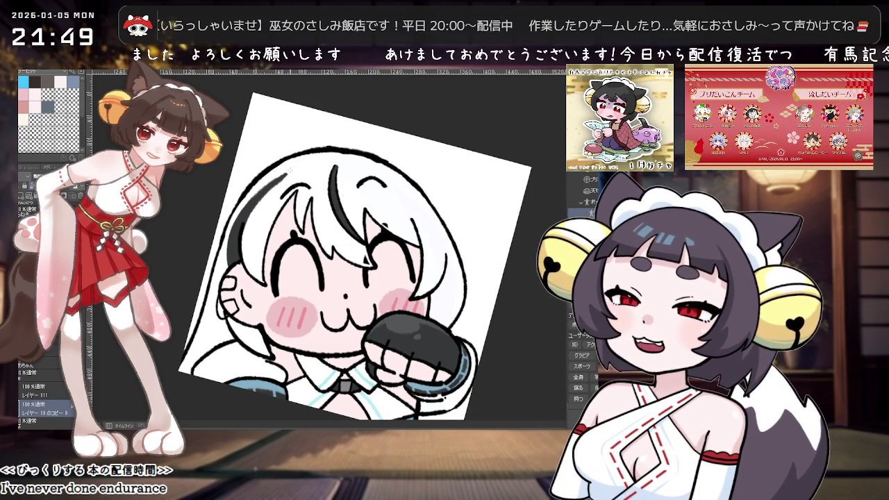
{"action": "scroll", "coordinate": [387, 197], "scroll_direction": "down", "scroll_amount": 1}
{"action": "scroll", "coordinate": [386, 198], "scroll_direction": "down", "scroll_amount": 1}
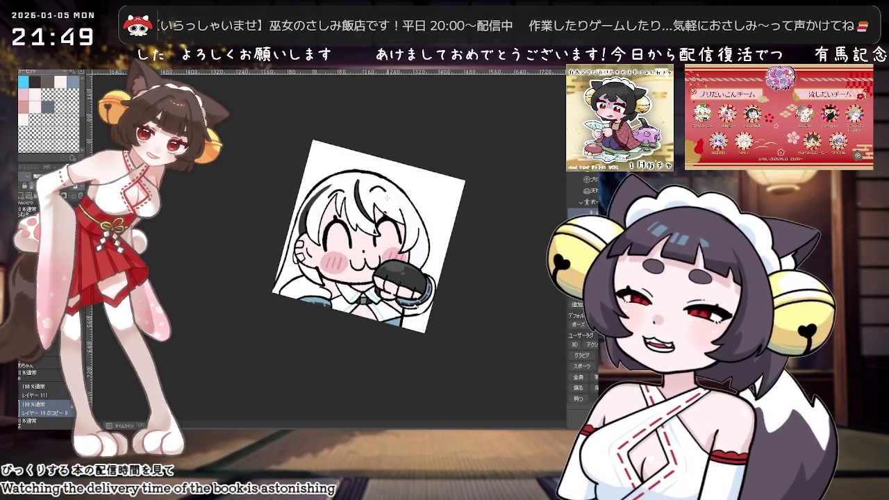
{"action": "scroll", "coordinate": [386, 197], "scroll_direction": "up", "scroll_amount": 1}
{"action": "scroll", "coordinate": [386, 196], "scroll_direction": "up", "scroll_amount": 2}
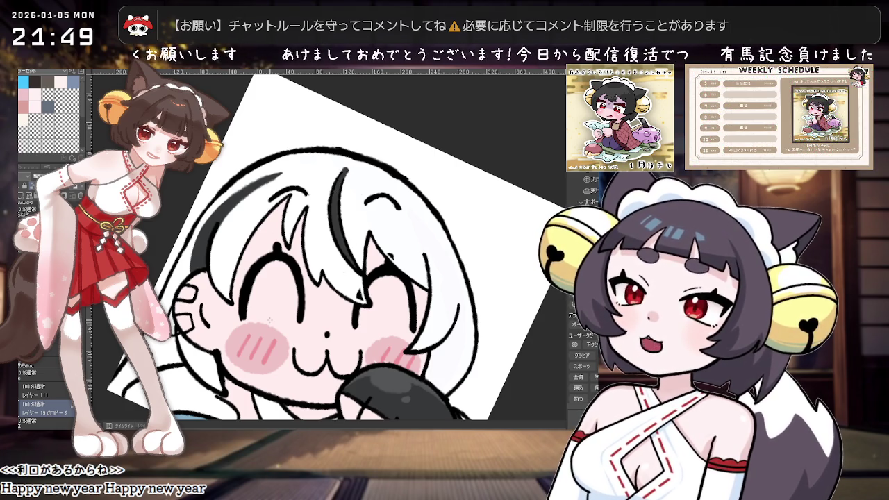
Pick the Eraser, then switch to the chibi gacha illustration document.
{"action": "scroll", "coordinate": [266, 318], "scroll_direction": "down", "scroll_amount": 2}
{"action": "scroll", "coordinate": [266, 318], "scroll_direction": "down", "scroll_amount": 2}
{"action": "scroll", "coordinate": [374, 299], "scroll_direction": "up", "scroll_amount": 1}
{"action": "scroll", "coordinate": [375, 299], "scroll_direction": "up", "scroll_amount": 1}
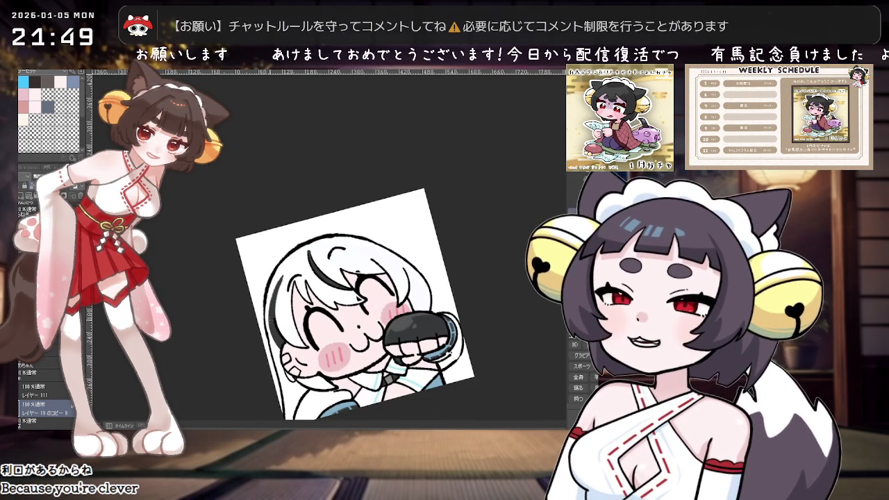
{"action": "scroll", "coordinate": [375, 300], "scroll_direction": "up", "scroll_amount": 1}
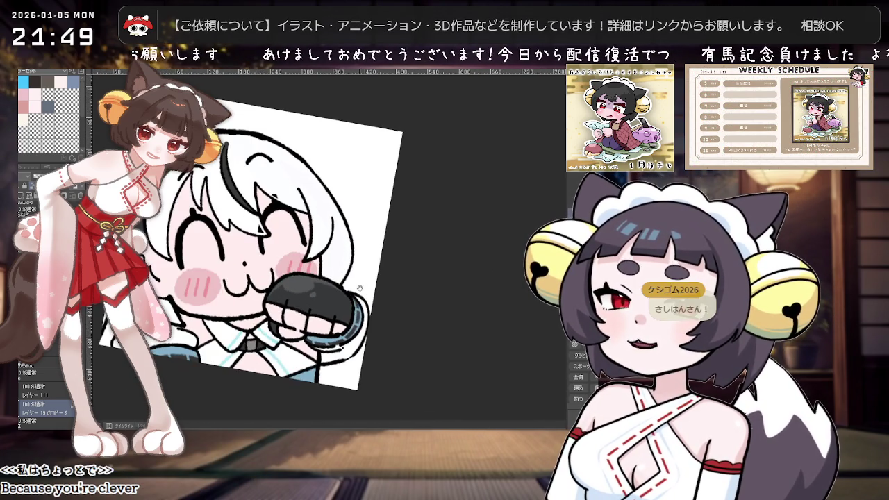
{"action": "scroll", "coordinate": [327, 259], "scroll_direction": "up", "scroll_amount": 1}
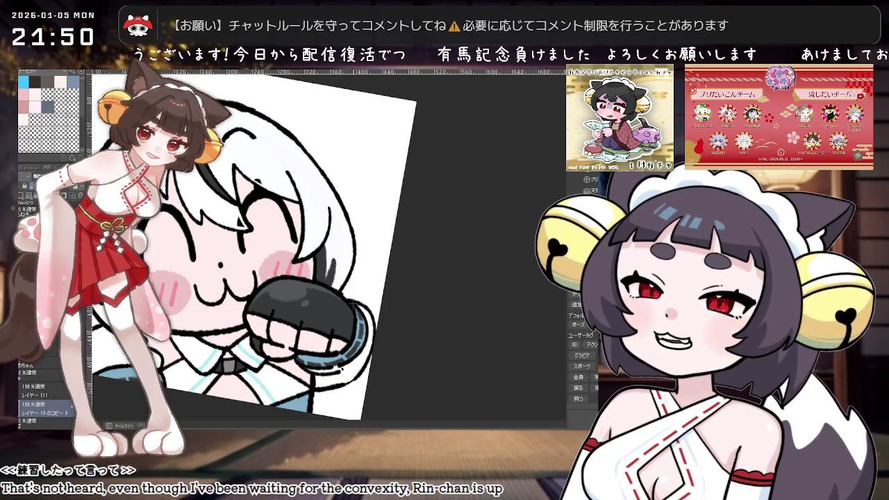
{"action": "key", "text": "e"}
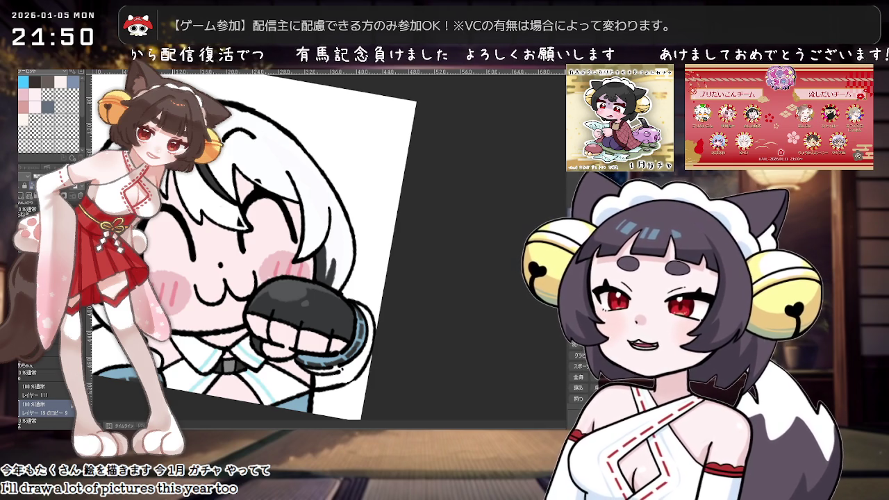
{"action": "left_click", "coordinate": [194, 71]}
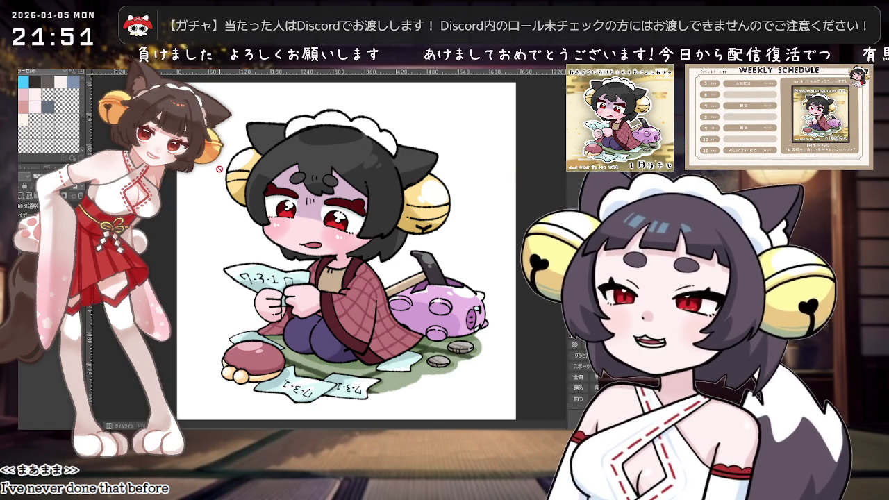
Return to the white-haired emote document, zoom in, and rotate the view counter-clockwise.
{"action": "key", "text": "ctrl+Tab"}
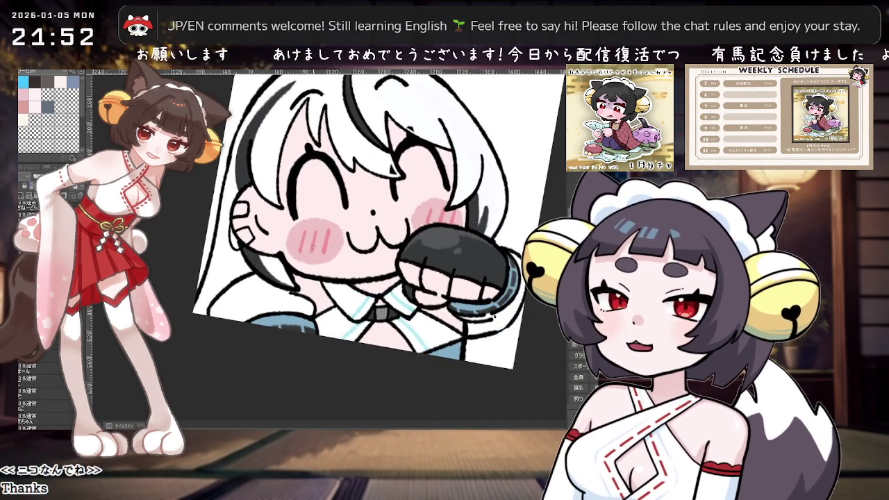
{"action": "scroll", "coordinate": [297, 250], "scroll_direction": "up", "scroll_amount": 2}
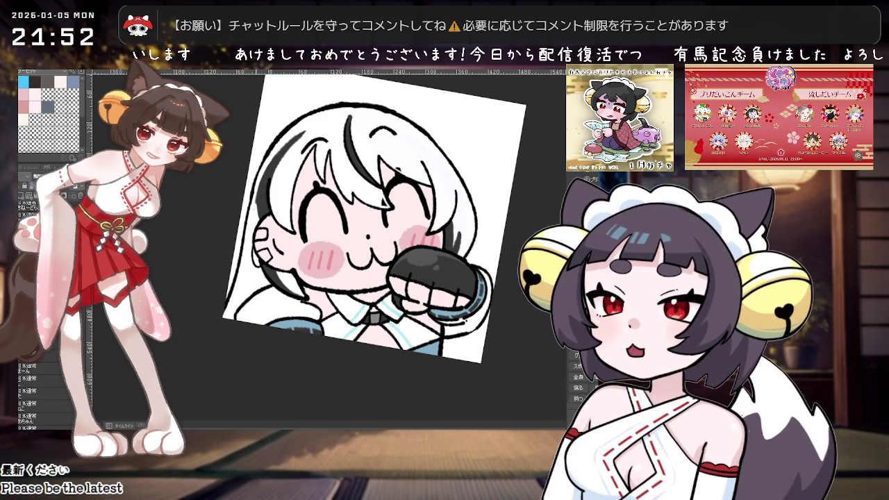
{"action": "scroll", "coordinate": [398, 169], "scroll_direction": "down", "scroll_amount": 2}
{"action": "scroll", "coordinate": [397, 169], "scroll_direction": "down", "scroll_amount": 1}
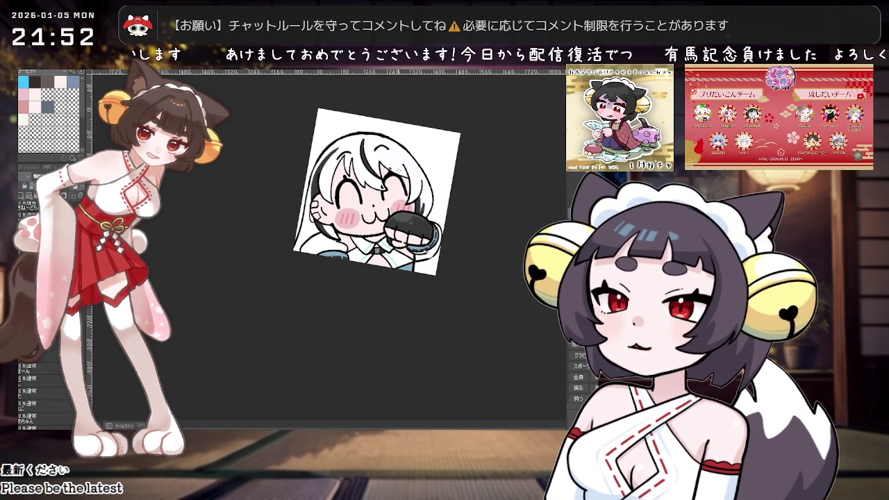
{"action": "scroll", "coordinate": [398, 169], "scroll_direction": "up", "scroll_amount": 3}
{"action": "scroll", "coordinate": [398, 169], "scroll_direction": "down", "scroll_amount": 1}
{"action": "scroll", "coordinate": [398, 169], "scroll_direction": "up", "scroll_amount": 1}
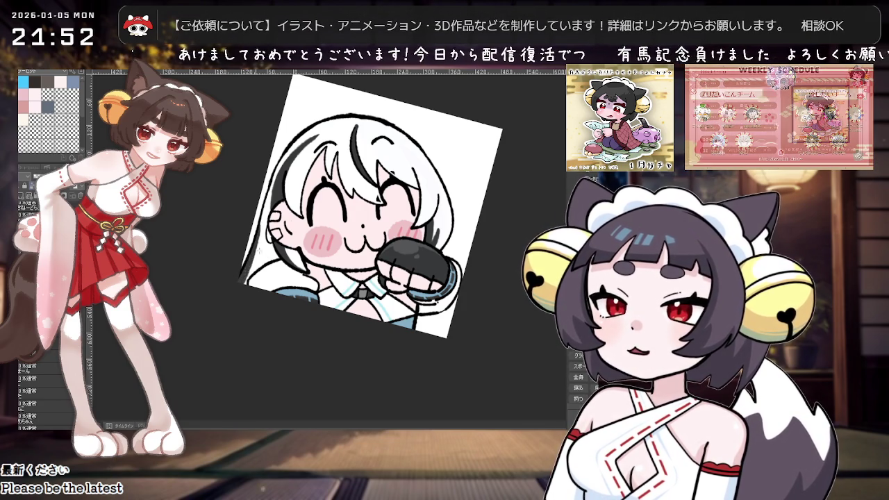
{"action": "key", "text": "-"}
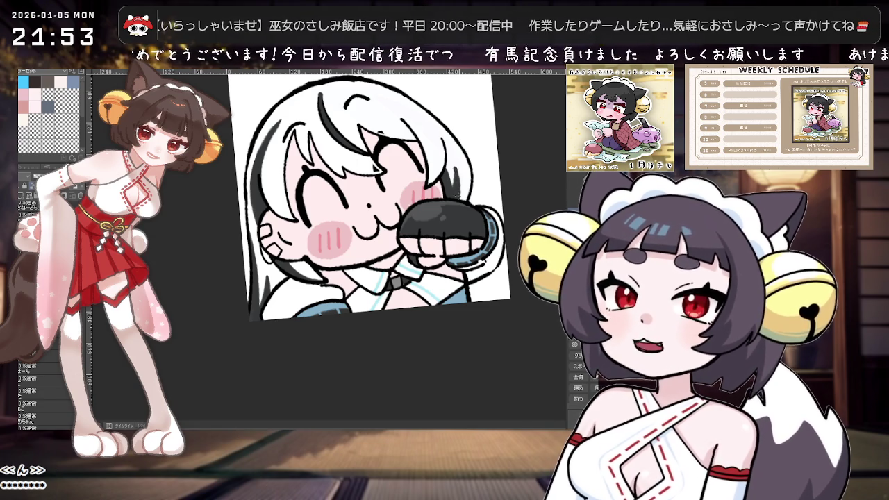
{"action": "scroll", "coordinate": [455, 154], "scroll_direction": "up", "scroll_amount": 2}
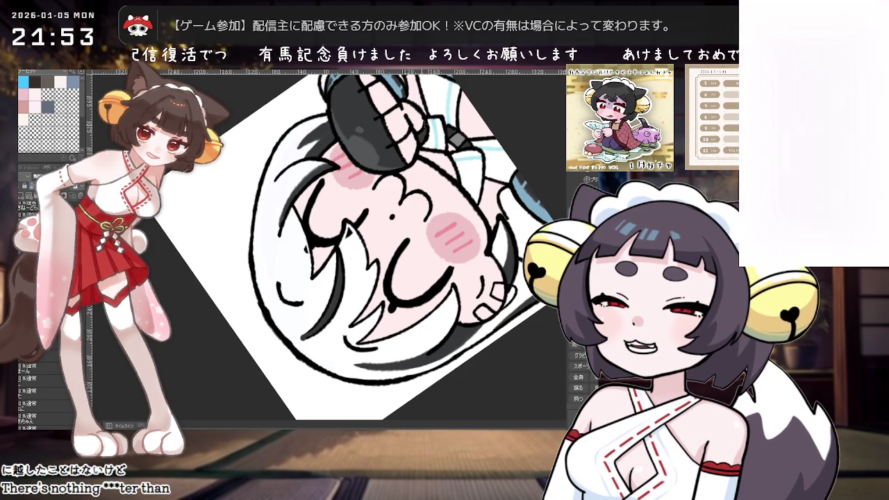
Reset the canvas rotation, tilt it twice, then drag with Rotate until nearly upright.
{"action": "key", "text": "ctrl+0"}
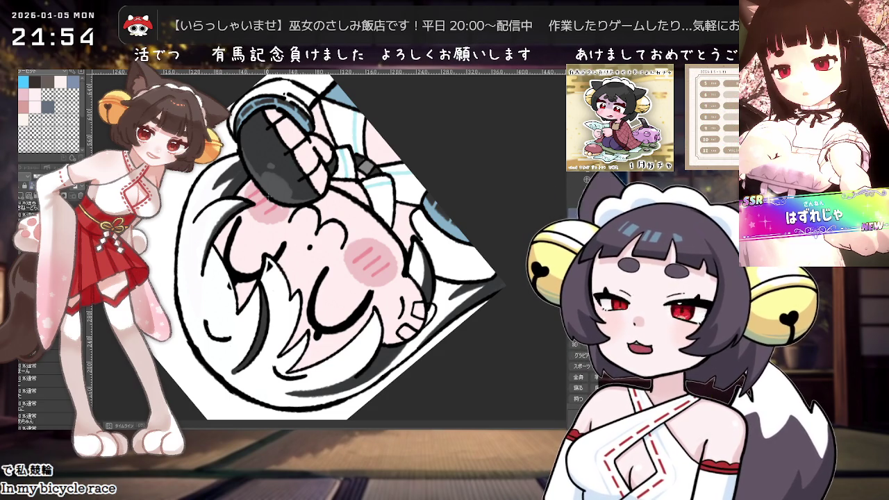
{"action": "key", "text": "minus"}
{"action": "key", "text": "minus"}
{"action": "key", "text": "minus"}
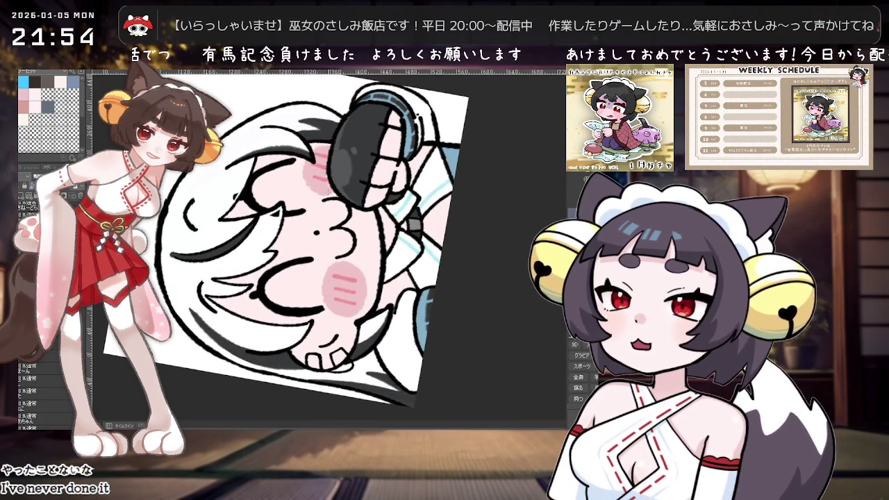
{"action": "key", "text": "minus"}
{"action": "key", "text": "minus"}
{"action": "key", "text": "minus"}
{"action": "key", "text": "minus"}
{"action": "key", "text": "minus"}
{"action": "key", "text": "minus"}
{"action": "key", "text": "minus"}
{"action": "key", "text": "minus"}
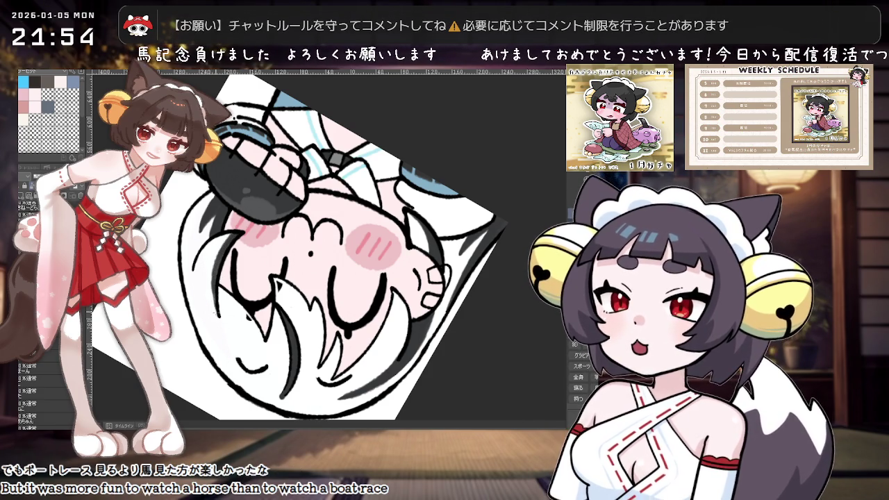
{"action": "mouse_move", "coordinate": [333, 243]}
{"action": "left_mouse_down"}
{"action": "mouse_move", "coordinate": [320, 222]}
{"action": "mouse_move", "coordinate": [326, 249]}
{"action": "mouse_move", "coordinate": [443, 155]}
{"action": "mouse_move", "coordinate": [393, 167]}
{"action": "left_mouse_up"}
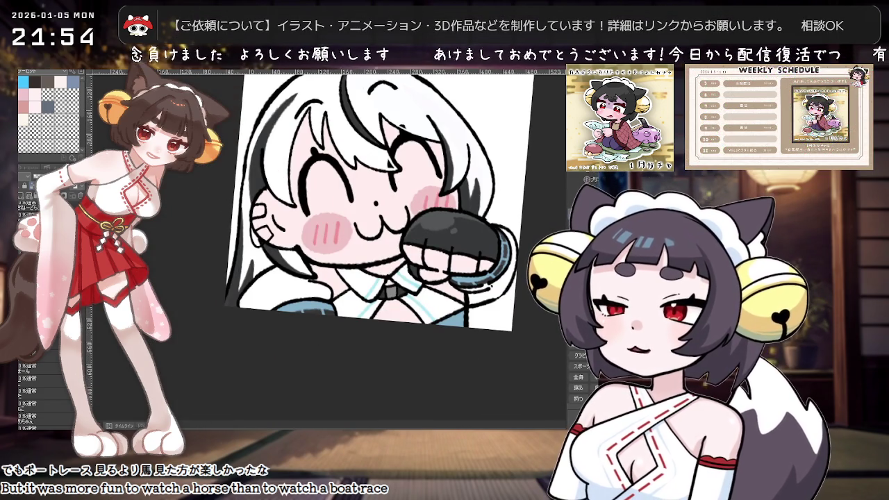
Zoom in on the girl's face and hair.
{"action": "left_click_drag", "start_coordinate": [286, 181], "coordinate": [317, 175]}
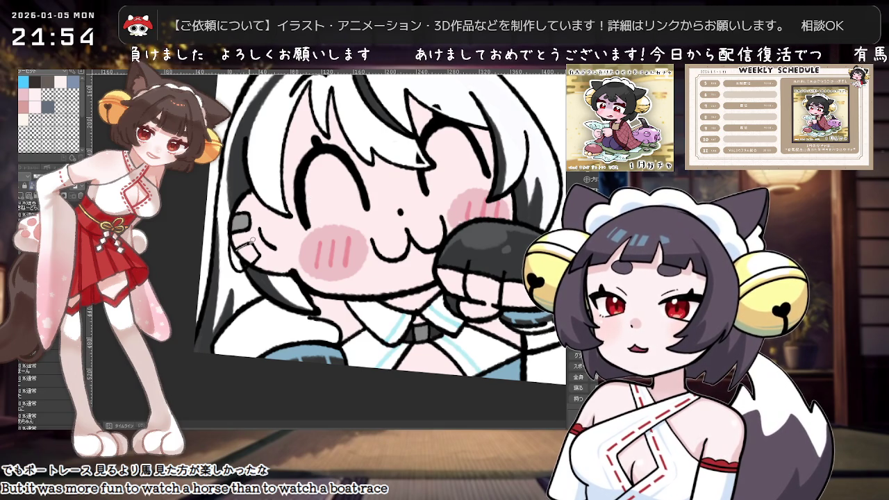
{"action": "scroll", "coordinate": [264, 216], "scroll_direction": "down", "scroll_amount": 3}
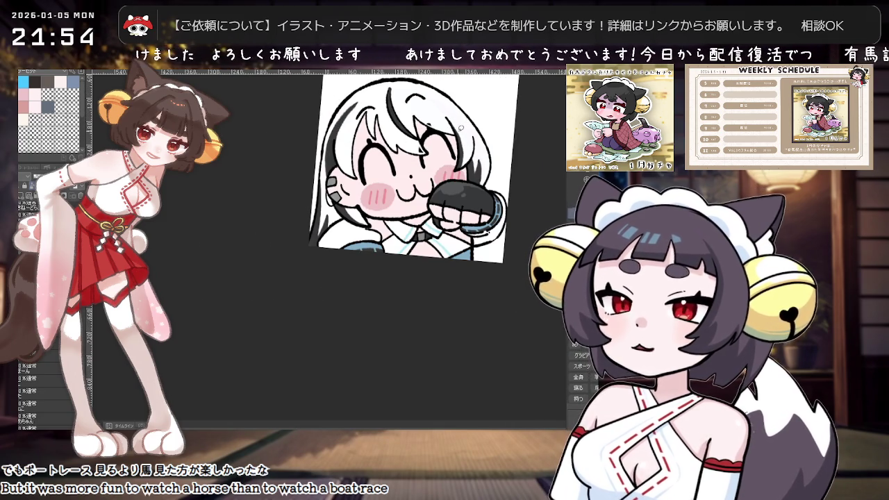
{"action": "scroll", "coordinate": [424, 139], "scroll_direction": "up", "scroll_amount": 3}
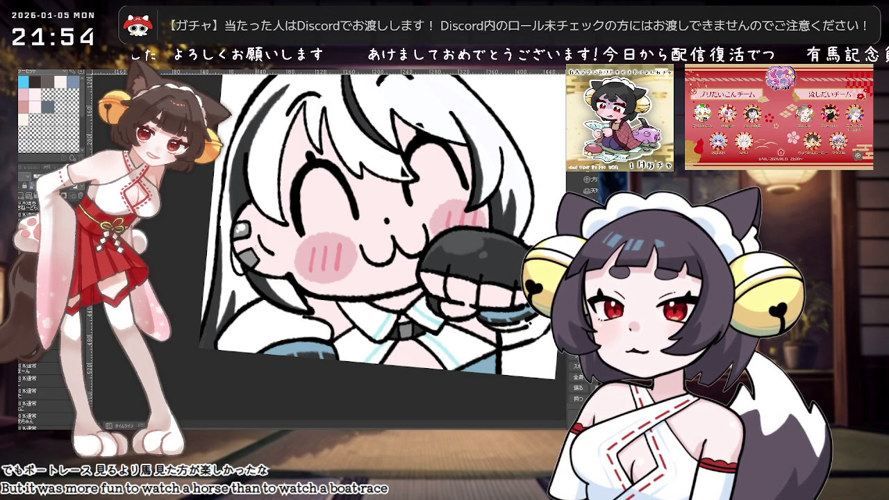
{"action": "scroll", "coordinate": [350, 212], "scroll_direction": "down", "scroll_amount": 2}
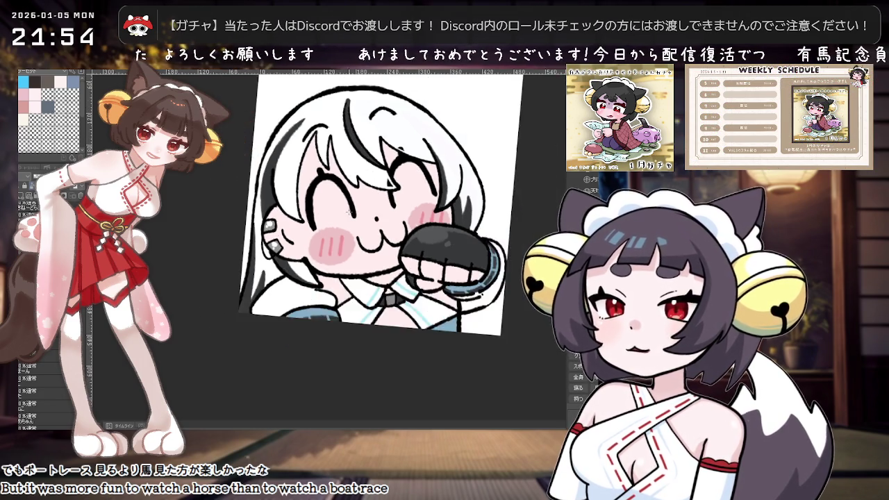
{"action": "scroll", "coordinate": [349, 212], "scroll_direction": "down", "scroll_amount": 2}
{"action": "scroll", "coordinate": [349, 211], "scroll_direction": "up", "scroll_amount": 1}
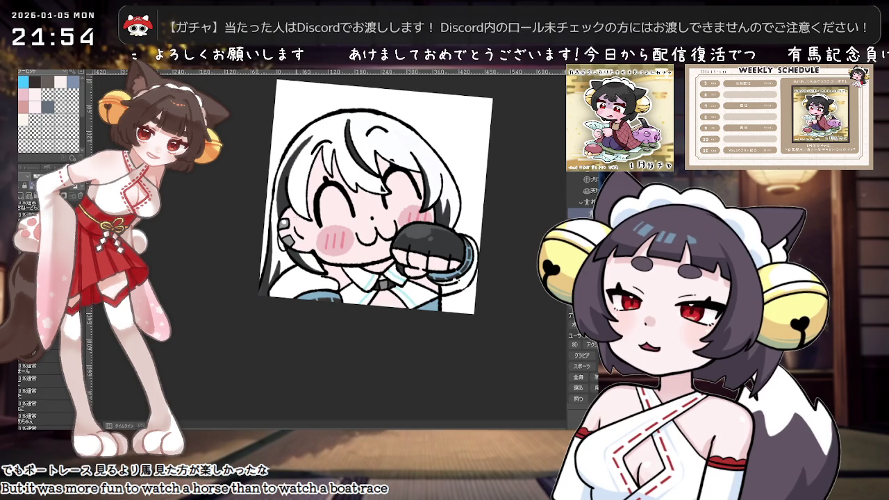
{"action": "scroll", "coordinate": [348, 212], "scroll_direction": "up", "scroll_amount": 2}
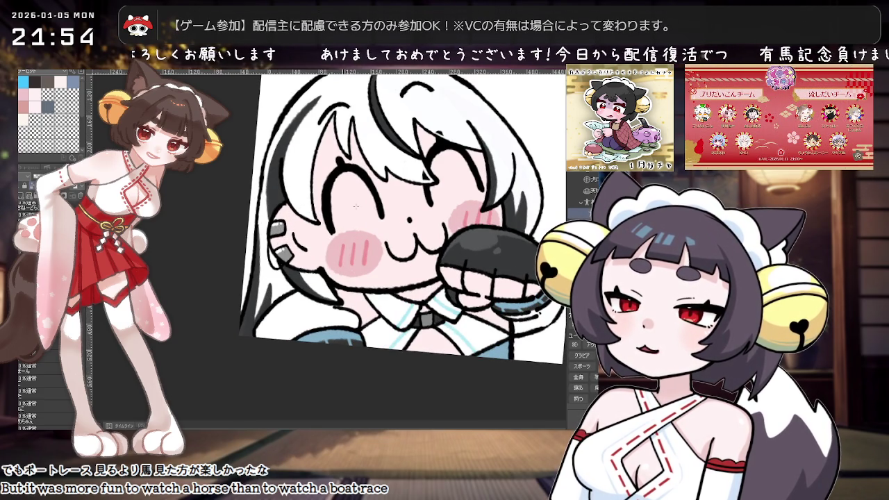
Try a light grey fill on the hair and face, undo it, and level the view.
{"action": "scroll", "coordinate": [530, 240], "scroll_direction": "down", "scroll_amount": 3}
{"action": "scroll", "coordinate": [476, 266], "scroll_direction": "up", "scroll_amount": 1}
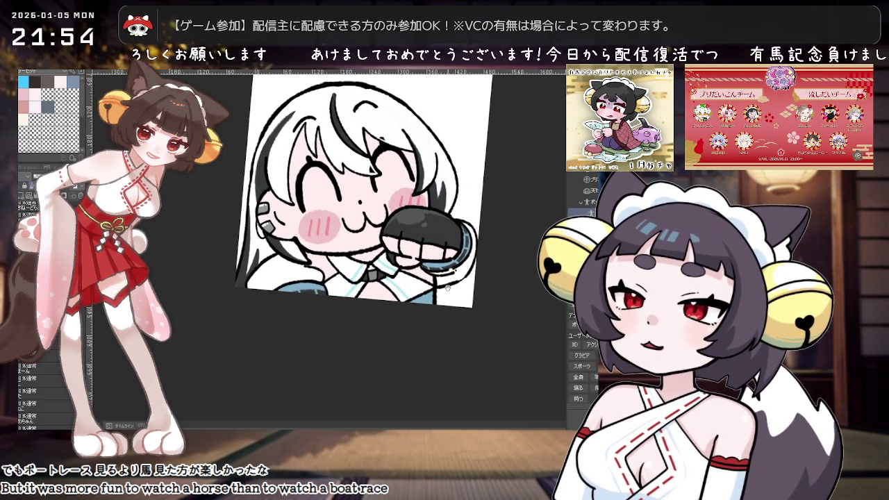
{"action": "scroll", "coordinate": [448, 299], "scroll_direction": "down", "scroll_amount": 1}
{"action": "scroll", "coordinate": [455, 315], "scroll_direction": "down", "scroll_amount": 1}
{"action": "scroll", "coordinate": [462, 333], "scroll_direction": "down", "scroll_amount": 1}
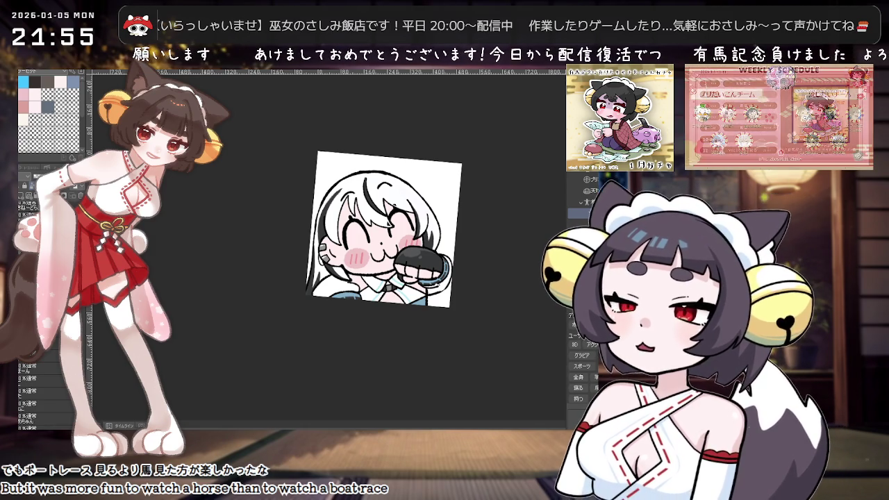
{"action": "left_click", "coordinate": [437, 204]}
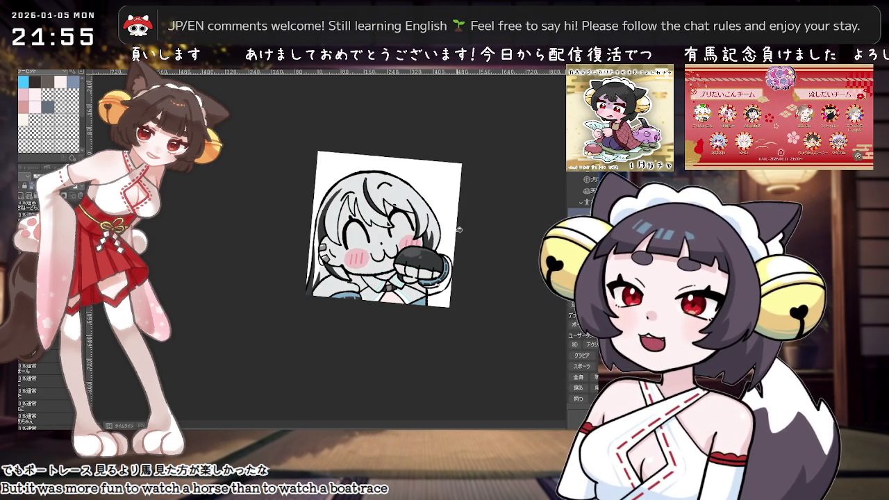
{"action": "scroll", "coordinate": [444, 238], "scroll_direction": "up", "scroll_amount": 2}
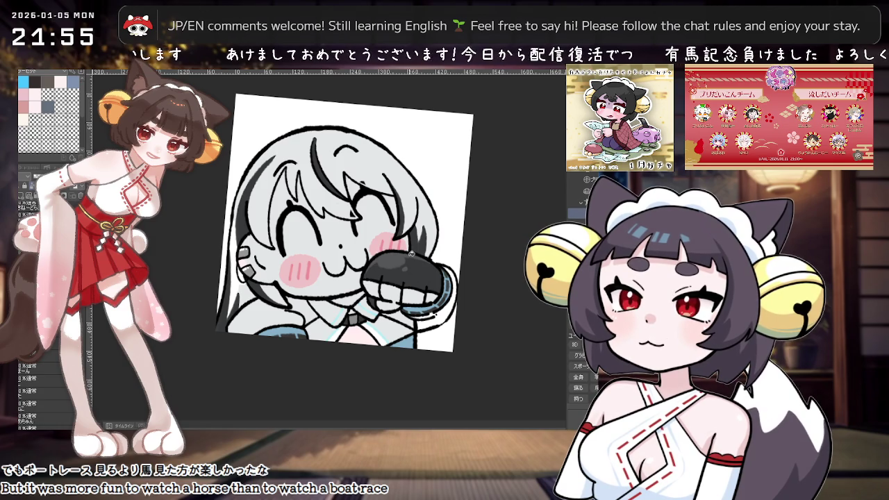
{"action": "key", "text": "ctrl+z"}
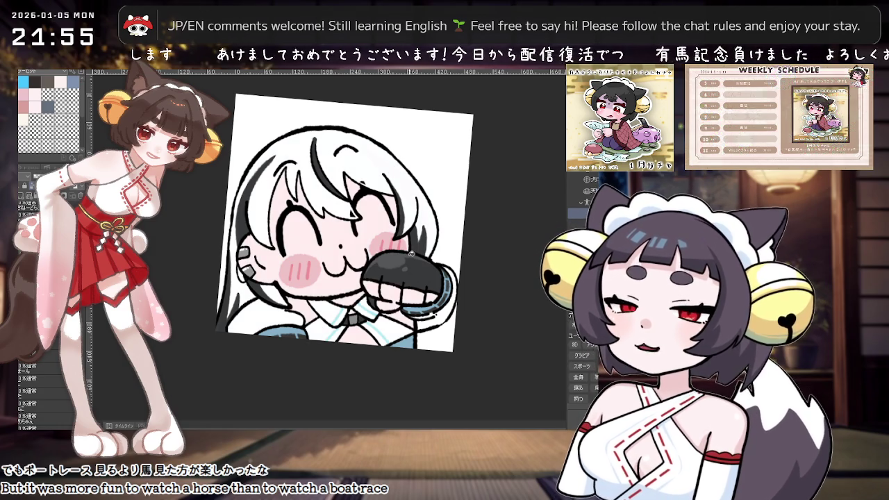
{"action": "mouse_move", "coordinate": [410, 254]}
{"action": "left_mouse_down"}
{"action": "mouse_move", "coordinate": [374, 238]}
{"action": "mouse_move", "coordinate": [379, 286]}
{"action": "left_mouse_up"}
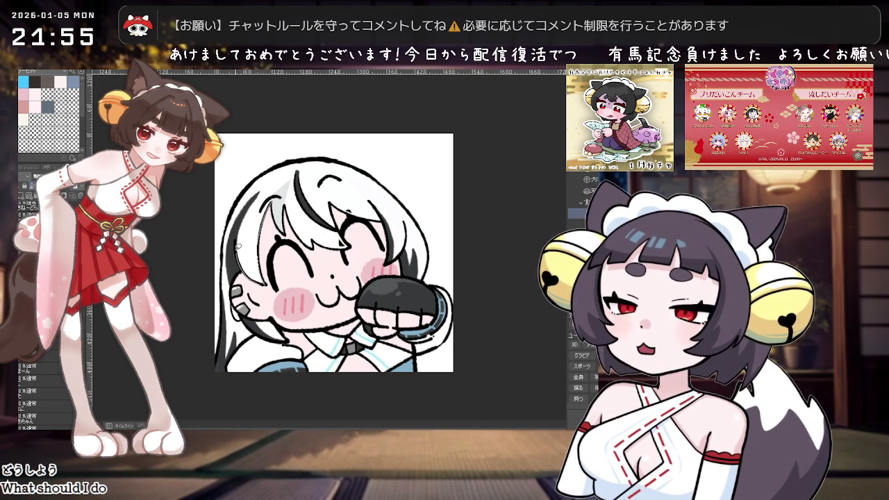
Paint grey shading down the left side of the white hair.
{"action": "left_click_drag", "start_coordinate": [252, 201], "coordinate": [239, 281]}
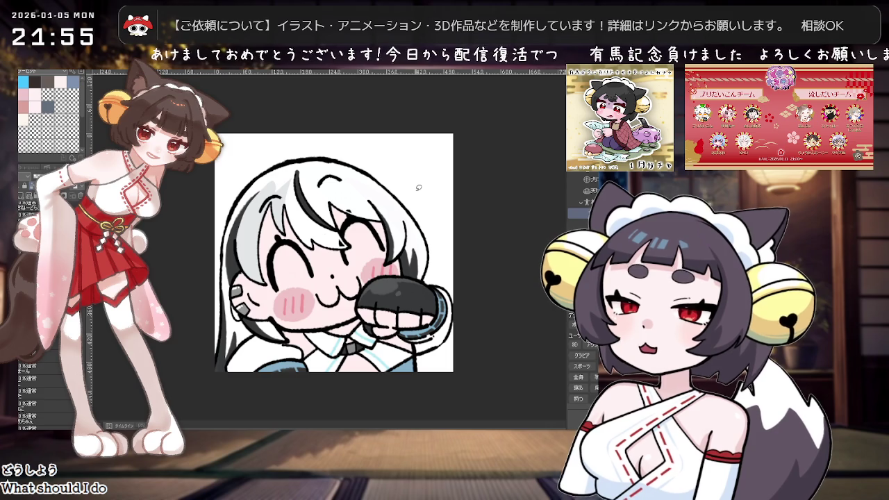
{"action": "key", "text": "ctrl+minus"}
{"action": "key", "text": "ctrl+plus"}
{"action": "left_click_drag", "start_coordinate": [344, 326], "coordinate": [345, 322]}
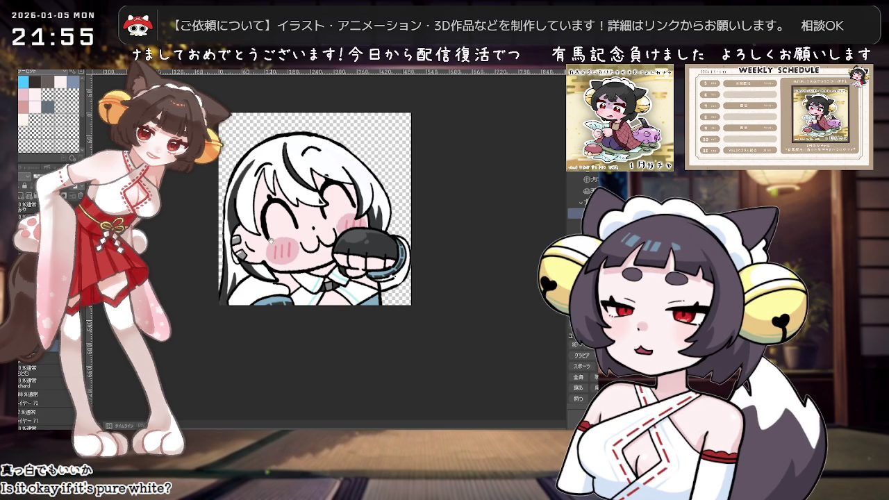
Hide the Paper layer so the emote sits on a transparent background.
{"action": "left_click_drag", "start_coordinate": [325, 229], "coordinate": [332, 246]}
{"action": "scroll", "coordinate": [324, 245], "scroll_direction": "up", "scroll_amount": 1}
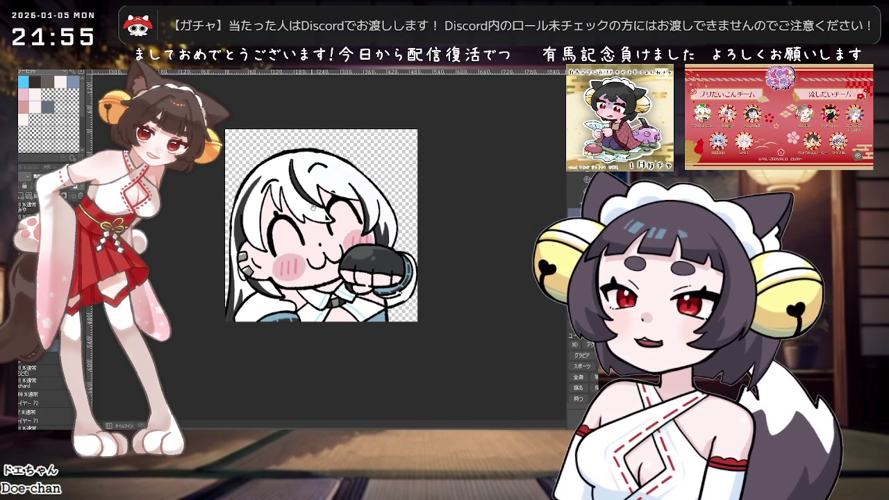
{"action": "scroll", "coordinate": [353, 219], "scroll_direction": "up", "scroll_amount": 1}
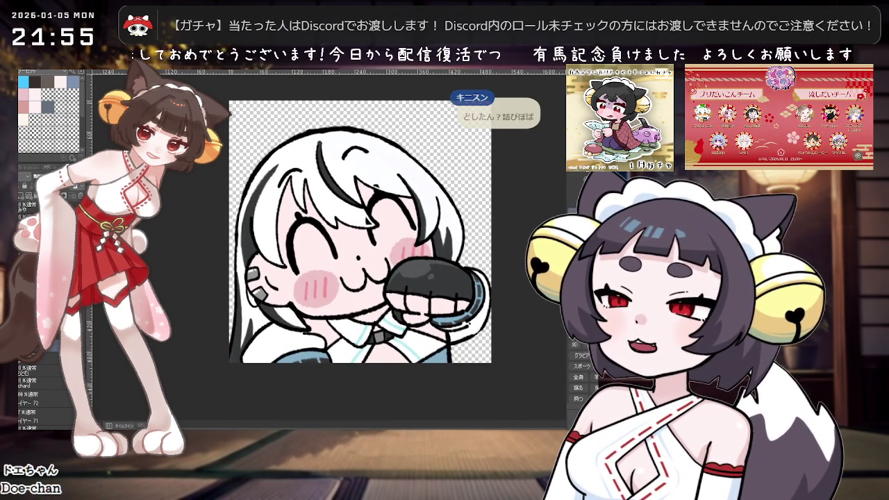
{"action": "left_click", "coordinate": [30, 170]}
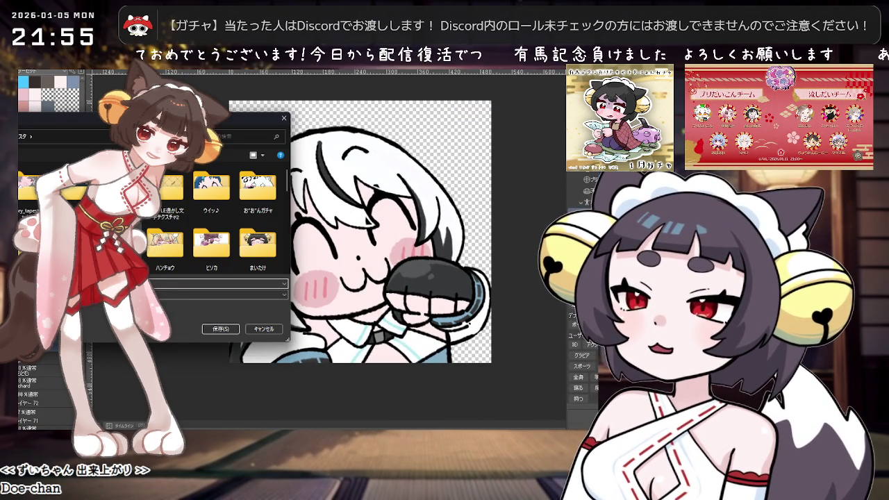
Save the exported PNG emote into the ウイッ♪ folder.
{"action": "double_click", "coordinate": [209, 195]}
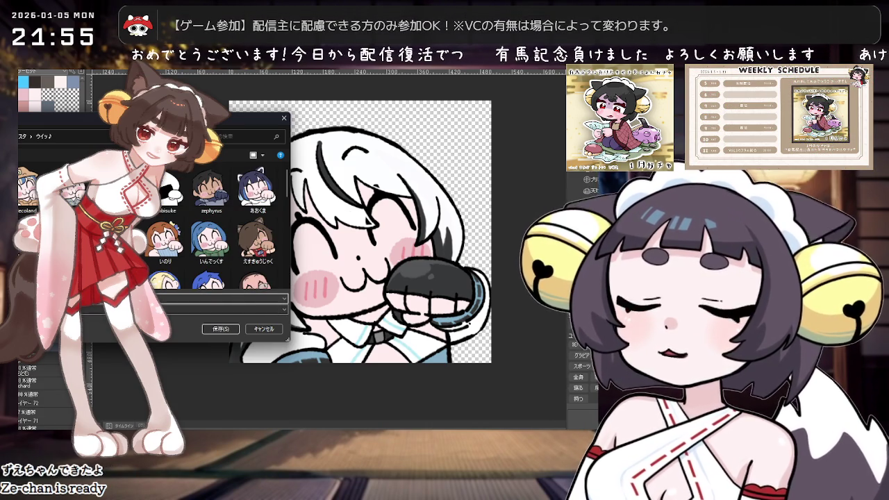
{"action": "key", "text": "Return"}
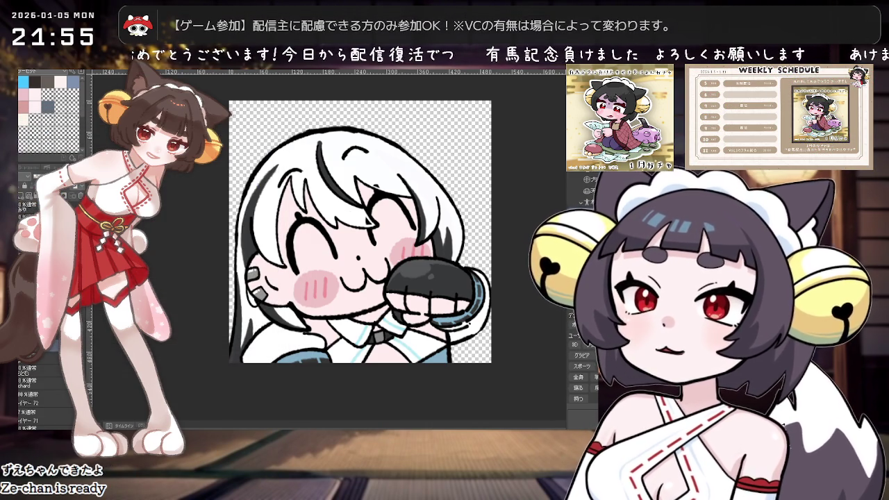
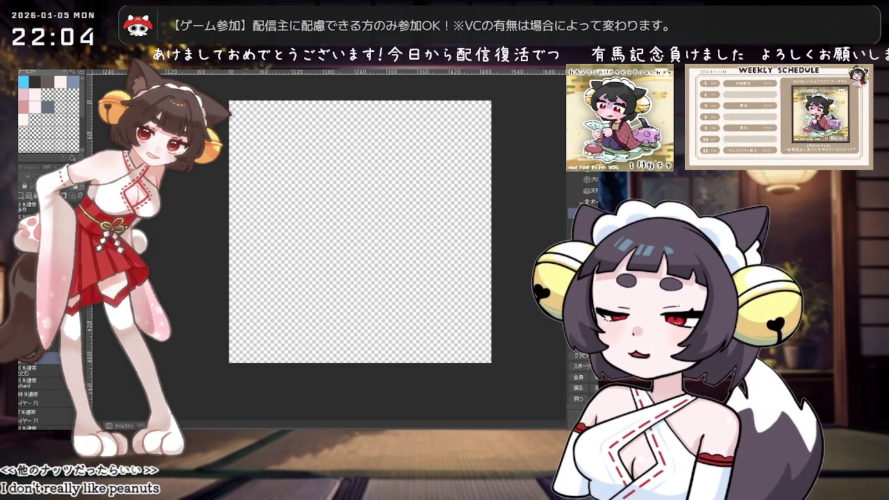
Dismiss the layer menu and undo so the faded girl sketch shows on the canvas.
{"action": "right_click", "coordinate": [34, 359]}
{"action": "key", "text": "Escape"}
{"action": "key", "text": "ctrl+z"}
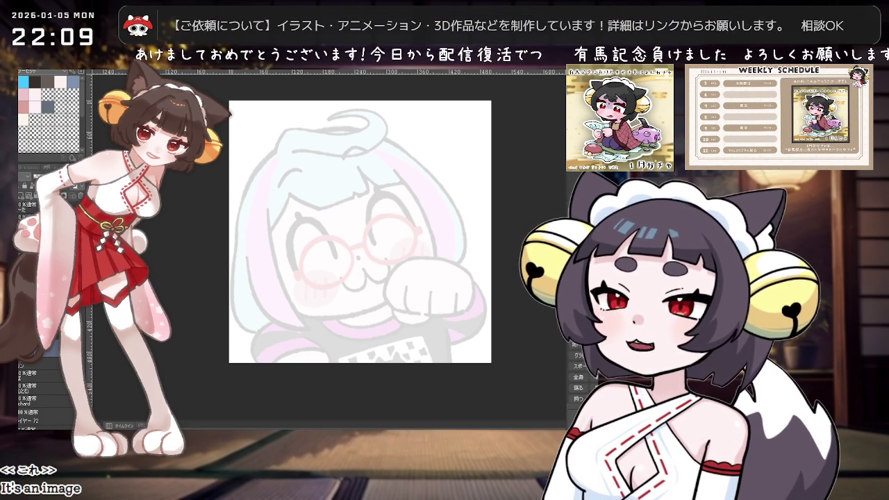
Recenter the sketch in view and ink a short black line over the bangs.
{"action": "left_click_drag", "start_coordinate": [434, 210], "coordinate": [401, 227]}
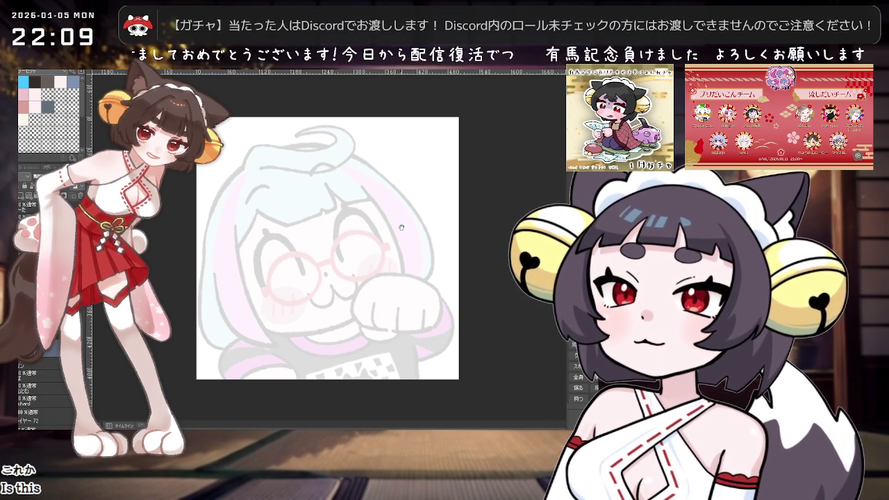
{"action": "left_click_drag", "start_coordinate": [361, 198], "coordinate": [379, 219]}
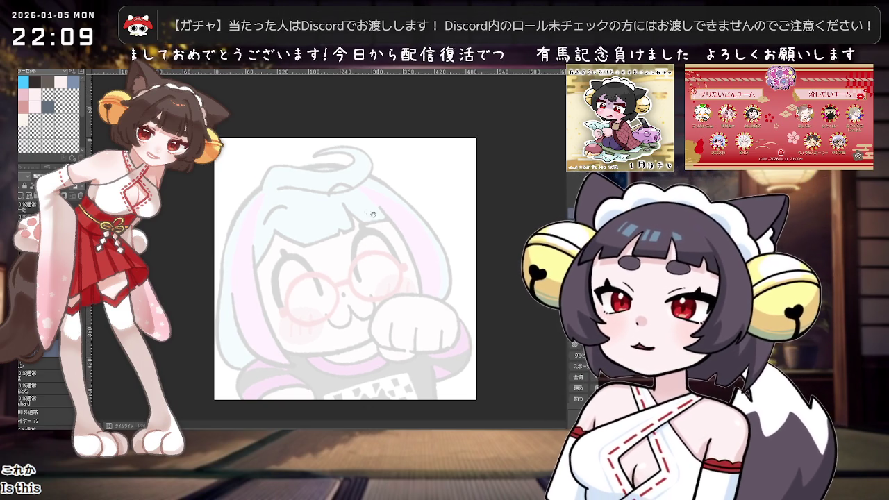
{"action": "left_click_drag", "start_coordinate": [285, 215], "coordinate": [299, 246]}
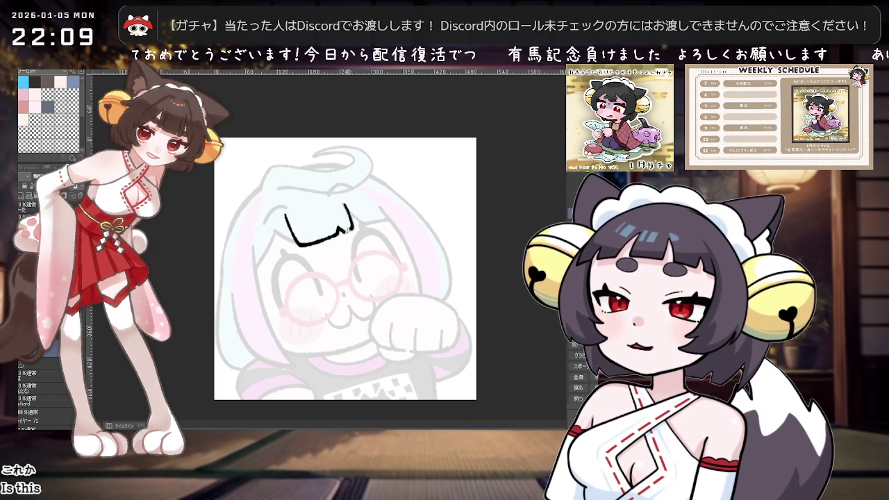
Ink the left edge of the bangs, undoing and redrawing until the stroke is clean.
{"action": "left_click_drag", "start_coordinate": [284, 215], "coordinate": [279, 248]}
{"action": "key", "text": "ctrl+z"}
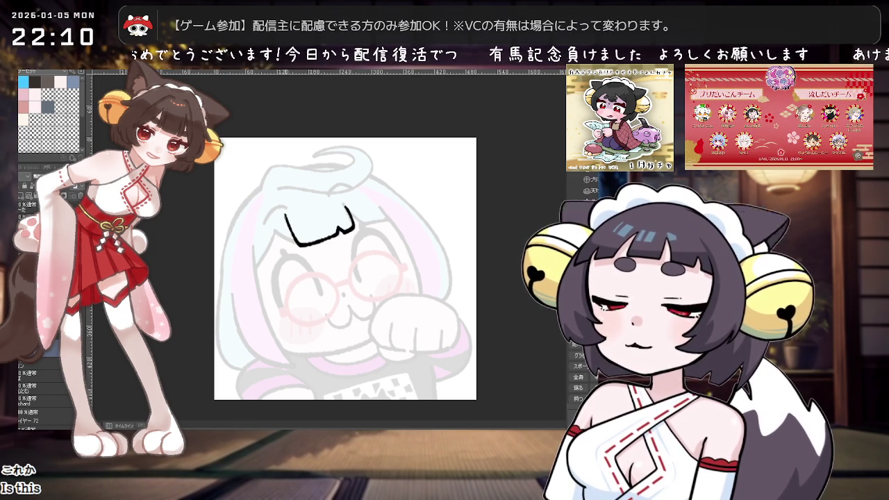
{"action": "key", "text": "ctrl+z"}
{"action": "left_click_drag", "start_coordinate": [285, 215], "coordinate": [278, 244]}
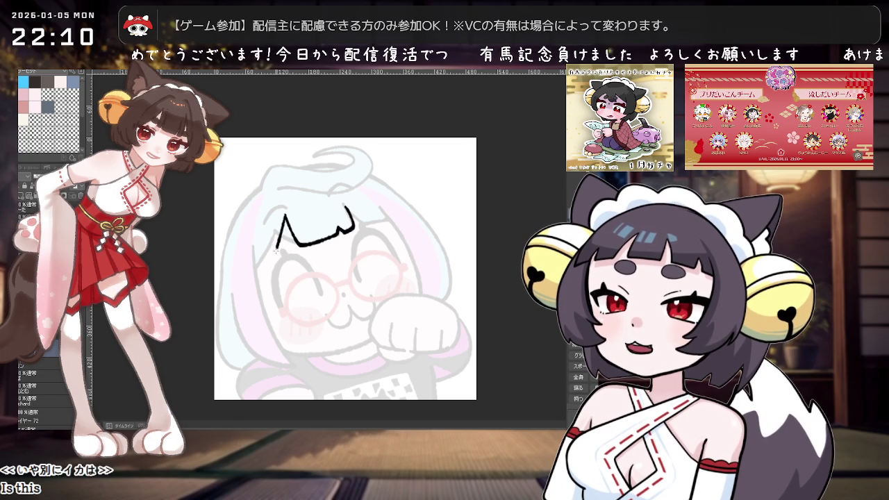
{"action": "key", "text": "ctrl+z"}
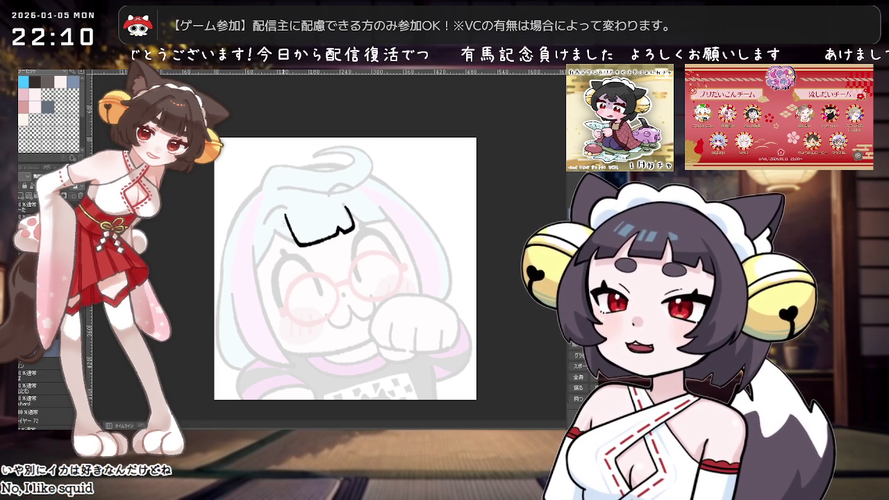
{"action": "key", "text": "ctrl+z"}
{"action": "left_click_drag", "start_coordinate": [285, 215], "coordinate": [296, 245]}
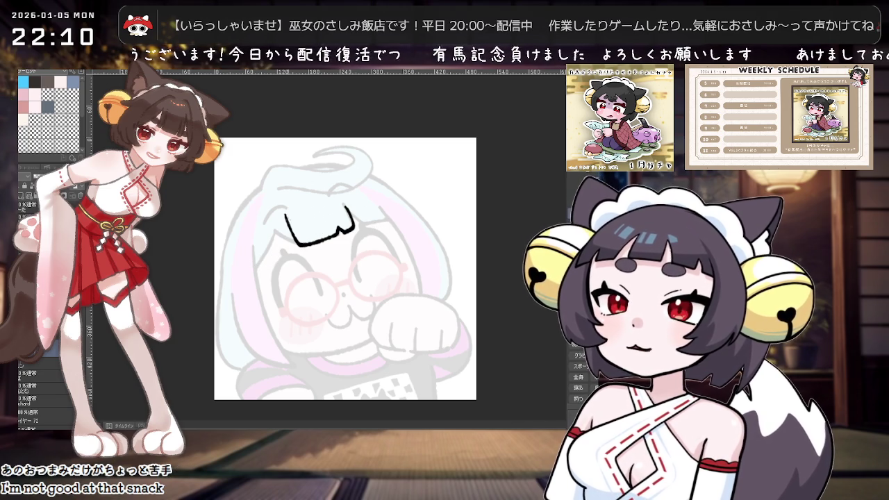
Extend the bangs line leftward, remove stray right-side strokes, and begin the ornament oval.
{"action": "left_click_drag", "start_coordinate": [285, 217], "coordinate": [259, 258]}
{"action": "left_click_drag", "start_coordinate": [284, 215], "coordinate": [289, 250]}
{"action": "key", "text": "ctrl+z"}
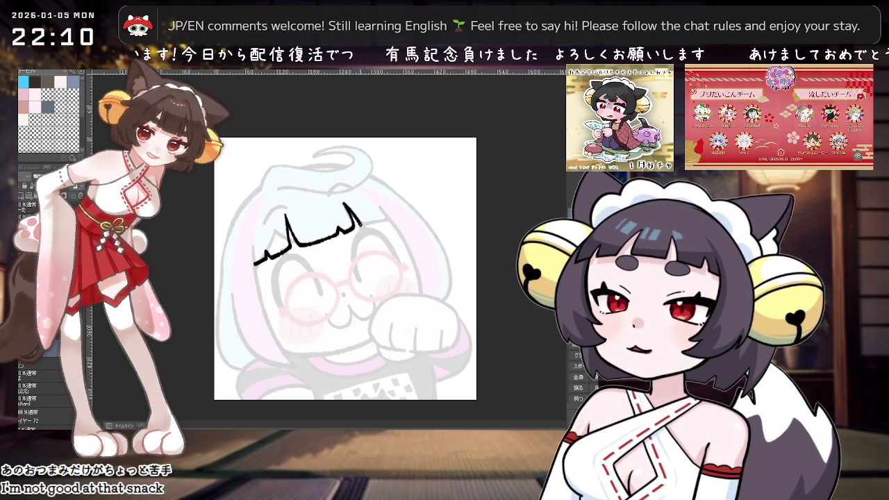
{"action": "key", "text": "ctrl+z"}
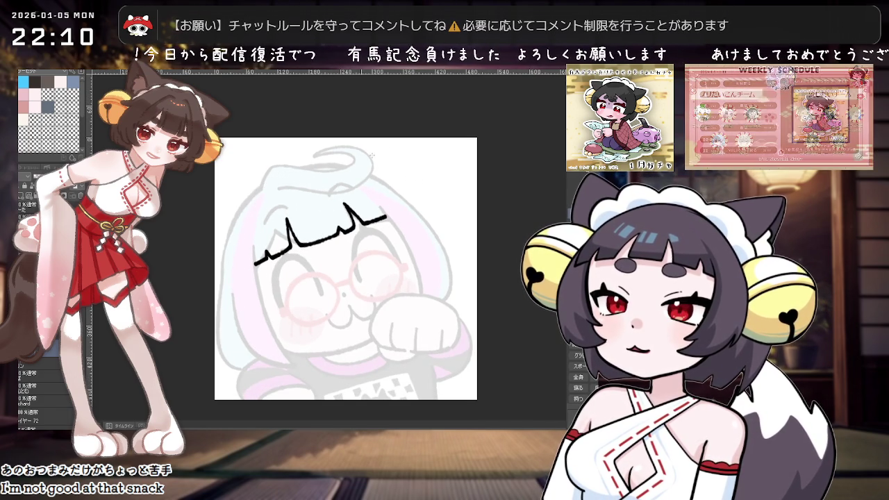
{"action": "scroll", "coordinate": [468, 121], "scroll_direction": "down", "scroll_amount": 1}
{"action": "scroll", "coordinate": [468, 121], "scroll_direction": "down", "scroll_amount": 1}
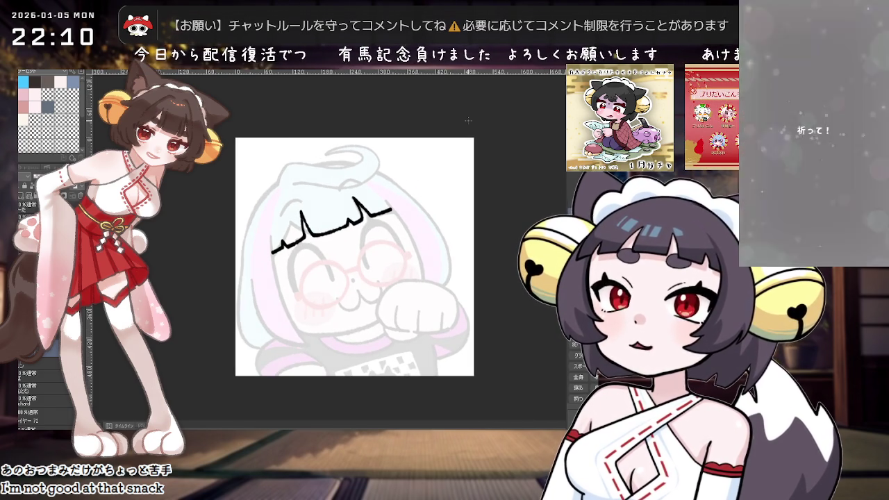
{"action": "left_click_drag", "start_coordinate": [315, 179], "coordinate": [321, 198]}
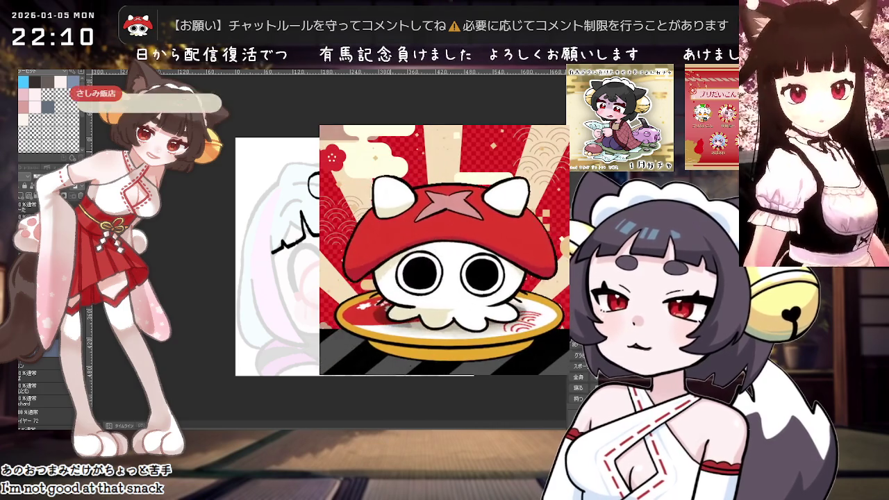
Ink the ornament's oval above the bangs, redrawing it until it closes cleanly.
{"action": "mouse_move", "coordinate": [317, 172]}
{"action": "left_mouse_down"}
{"action": "mouse_move", "coordinate": [308, 191]}
{"action": "mouse_move", "coordinate": [319, 170]}
{"action": "left_mouse_up"}
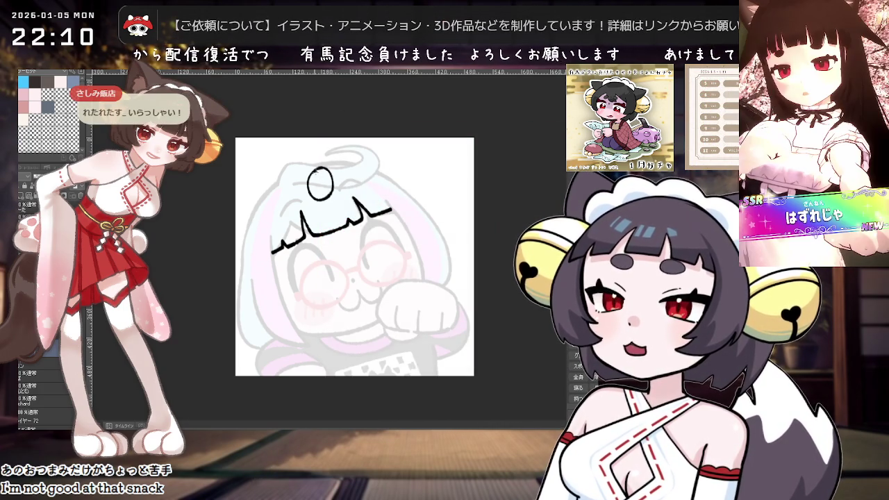
{"action": "scroll", "coordinate": [320, 176], "scroll_direction": "up", "scroll_amount": 1}
{"action": "key", "text": "ctrl+z"}
{"action": "left_click_drag", "start_coordinate": [318, 171], "coordinate": [319, 170]}
{"action": "key", "text": "ctrl+z"}
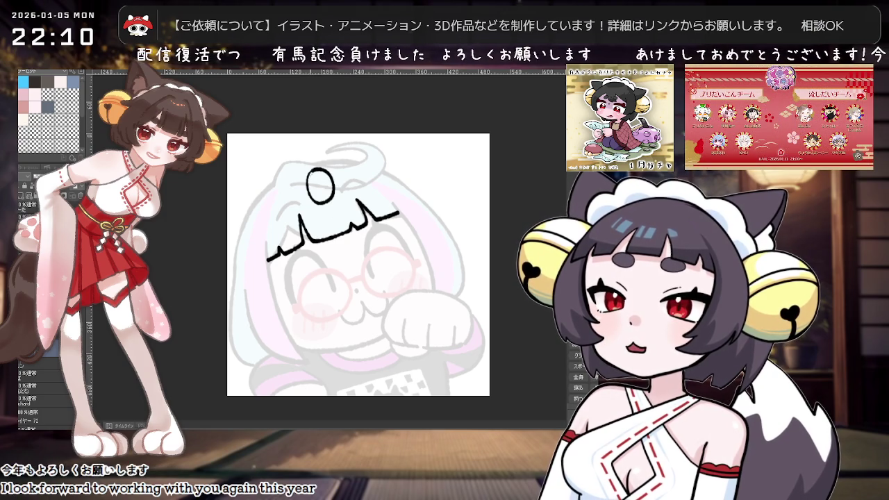
{"action": "left_click_drag", "start_coordinate": [324, 202], "coordinate": [316, 171]}
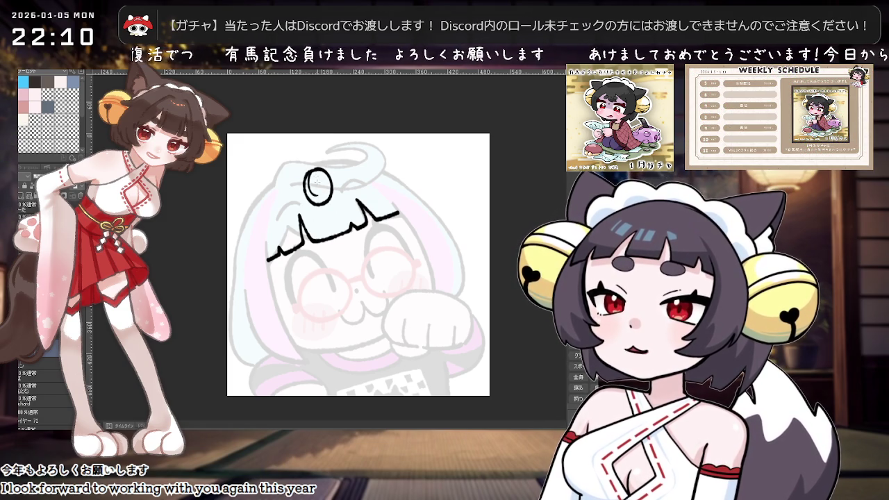
Add an inner curve along the oval's left side, then rotate the view counter-clockwise.
{"action": "left_click_drag", "start_coordinate": [310, 177], "coordinate": [314, 197]}
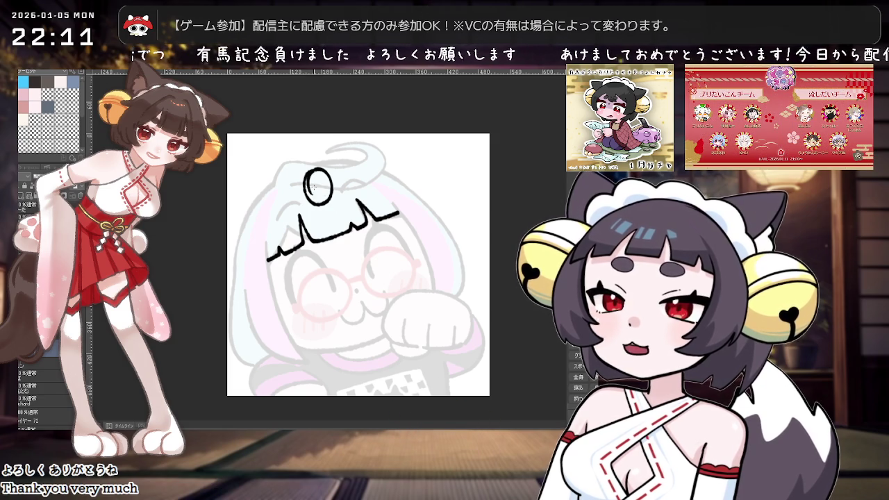
{"action": "left_click_drag", "start_coordinate": [309, 174], "coordinate": [313, 195]}
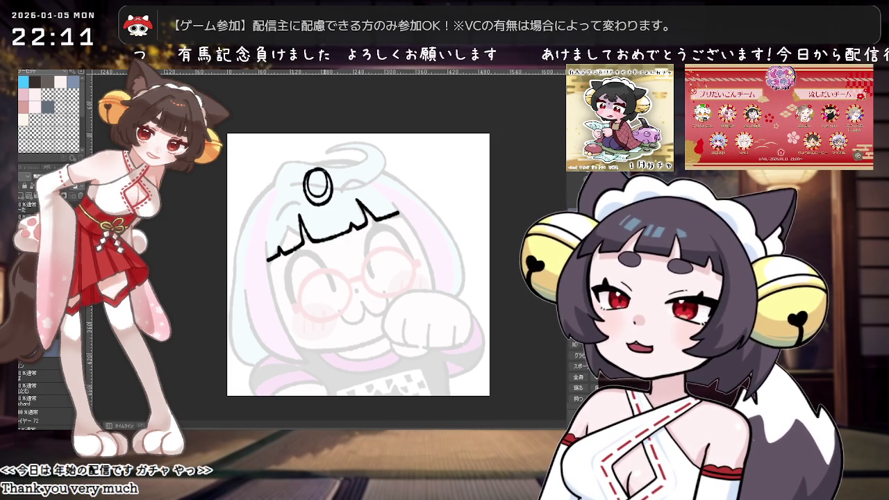
{"action": "key", "text": "minus"}
{"action": "scroll", "coordinate": [285, 180], "scroll_direction": "up", "scroll_amount": 1}
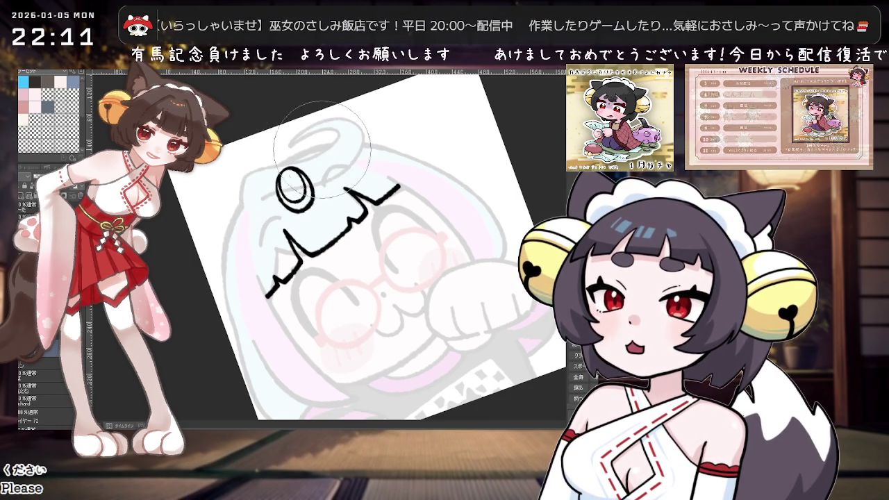
Reset the view rotation, then tilt the canvas back and forth to find a drawing angle.
{"action": "key", "text": "ctrl+0"}
{"action": "key", "text": "^"}
{"action": "key", "text": "^"}
{"action": "scroll", "coordinate": [348, 177], "scroll_direction": "up", "scroll_amount": 2}
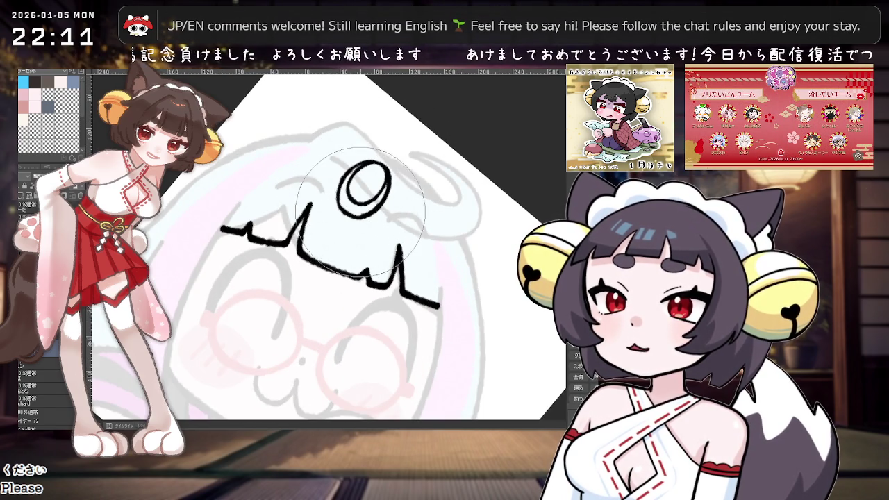
{"action": "key", "text": "asciicircum"}
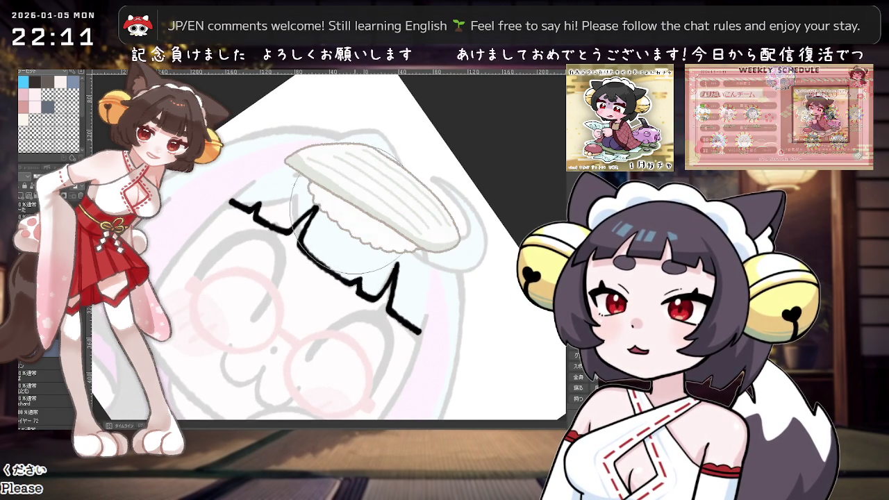
{"action": "key", "text": "asciicircum"}
{"action": "key", "text": "asciicircum"}
{"action": "key", "text": "minus"}
{"action": "key", "text": "minus"}
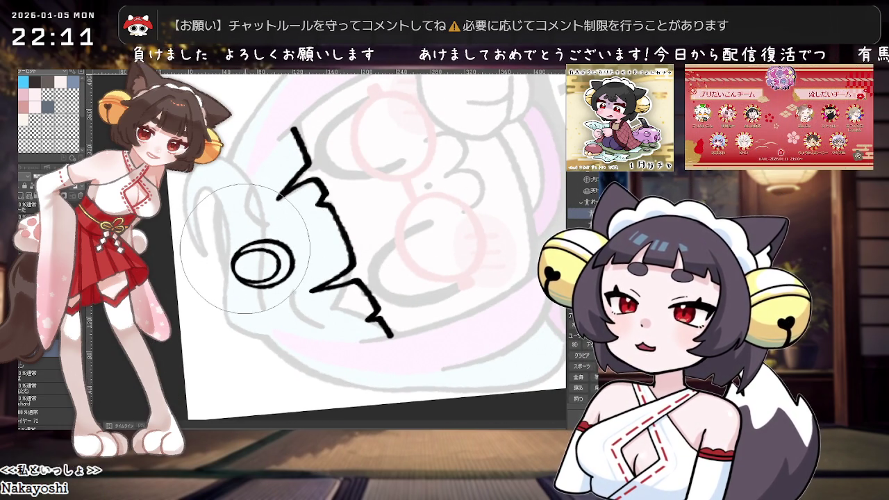
{"action": "key", "text": "minus"}
{"action": "key", "text": "minus"}
{"action": "key", "text": "minus"}
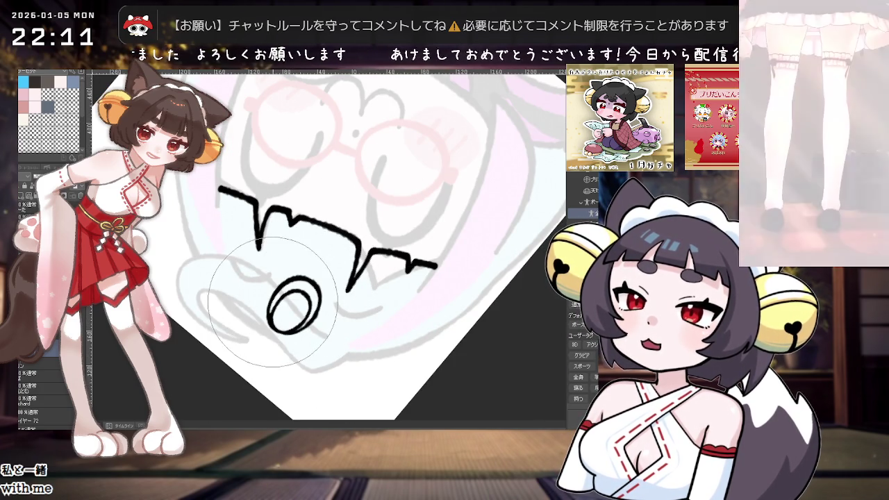
Turn the drawing sideways, zoom in on the halo, and undo the partial diamond stroke.
{"action": "mouse_move", "coordinate": [317, 304]}
{"action": "left_mouse_down"}
{"action": "mouse_move", "coordinate": [379, 221]}
{"action": "mouse_move", "coordinate": [300, 244]}
{"action": "left_mouse_up"}
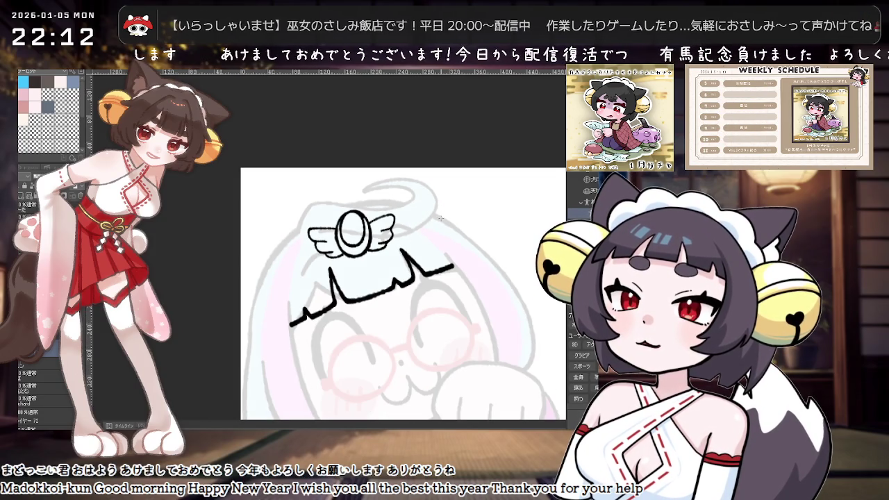
{"action": "left_click_drag", "start_coordinate": [417, 220], "coordinate": [366, 234]}
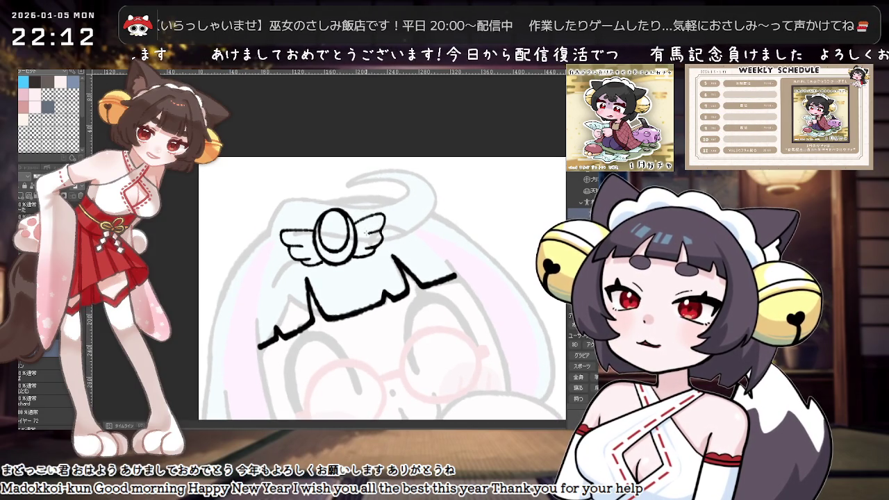
{"action": "left_click_drag", "start_coordinate": [306, 245], "coordinate": [327, 239]}
{"action": "scroll", "coordinate": [331, 240], "scroll_direction": "down", "scroll_amount": 1}
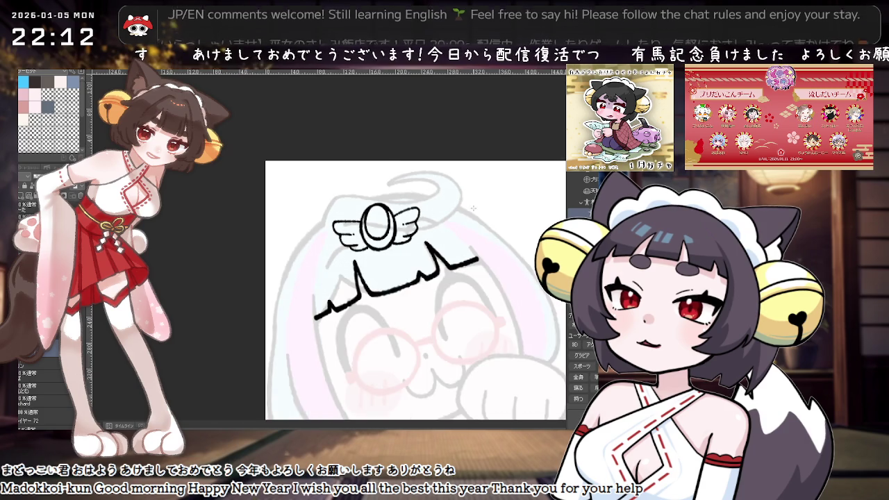
{"action": "scroll", "coordinate": [465, 212], "scroll_direction": "down", "scroll_amount": 1}
{"action": "scroll", "coordinate": [461, 214], "scroll_direction": "up", "scroll_amount": 1}
{"action": "scroll", "coordinate": [415, 258], "scroll_direction": "up", "scroll_amount": 1}
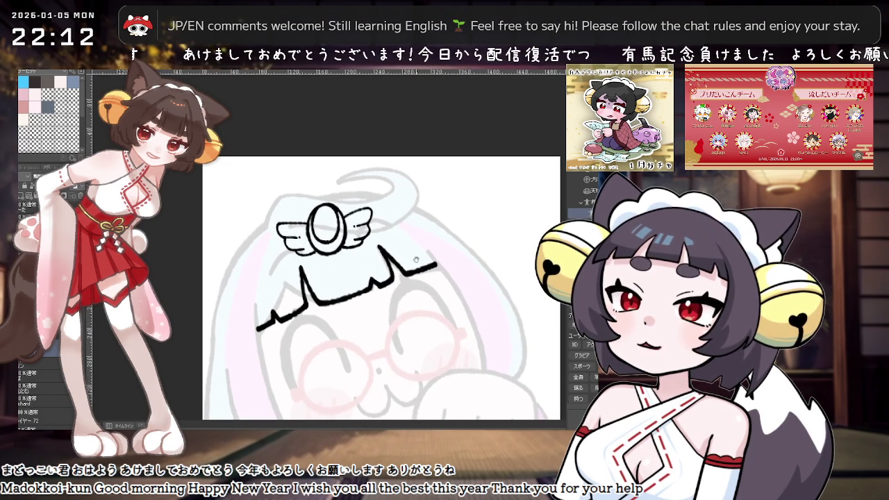
{"action": "left_click_drag", "start_coordinate": [415, 270], "coordinate": [406, 279]}
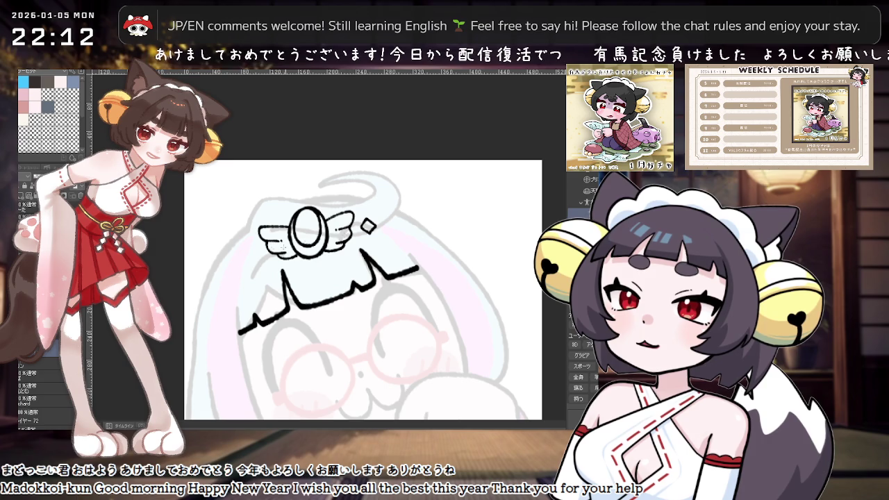
{"action": "key", "text": "ctrl+z"}
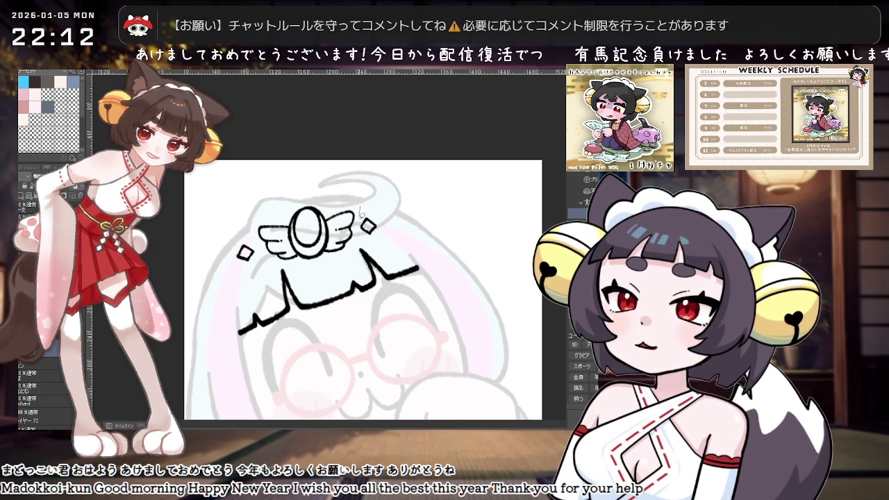
Lasso the winged halo and rotate it slightly with Ctrl+T.
{"action": "left_click_drag", "start_coordinate": [338, 255], "coordinate": [380, 248]}
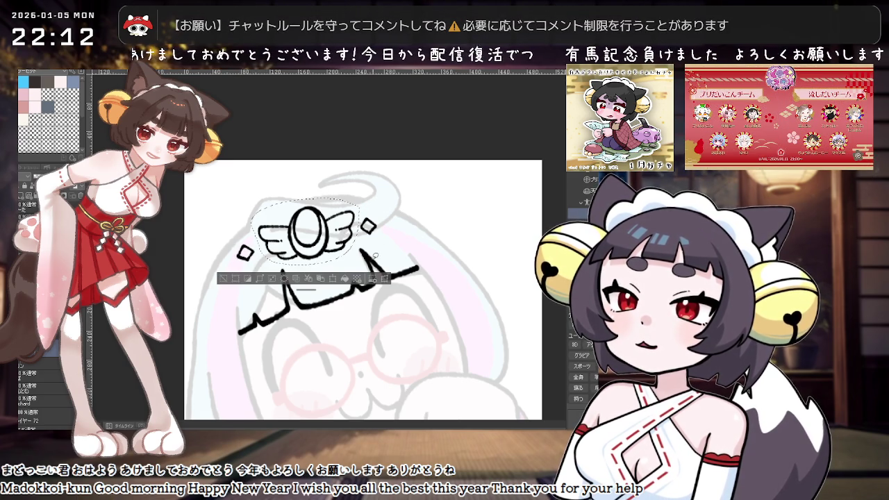
{"action": "key", "text": "ctrl+t"}
{"action": "mouse_move", "coordinate": [351, 265]}
{"action": "left_mouse_down"}
{"action": "mouse_move", "coordinate": [329, 244]}
{"action": "mouse_move", "coordinate": [360, 249]}
{"action": "mouse_move", "coordinate": [230, 262]}
{"action": "left_mouse_up"}
{"action": "key", "text": "Return"}
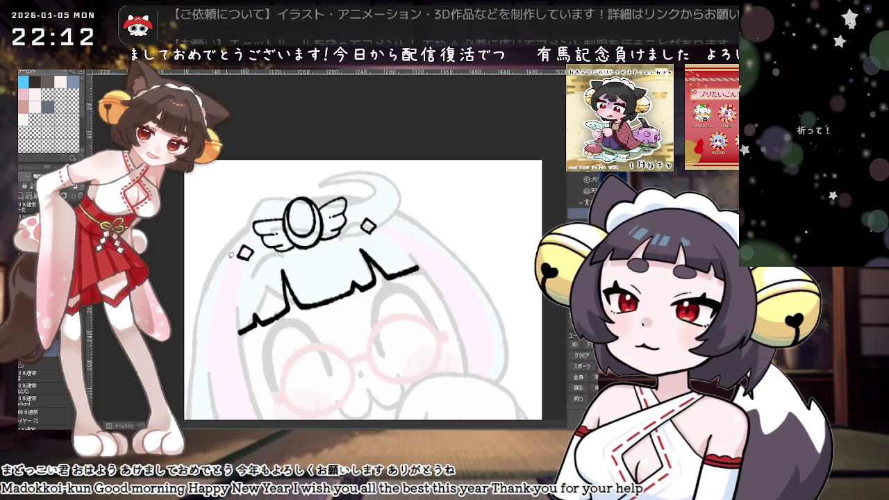
{"action": "scroll", "coordinate": [477, 246], "scroll_direction": "down", "scroll_amount": 1}
Move the right diamond up-left and the left diamond up-right, then deselect.
{"action": "mouse_move", "coordinate": [399, 221]}
{"action": "left_mouse_down"}
{"action": "mouse_move", "coordinate": [389, 239]}
{"action": "mouse_move", "coordinate": [401, 227]}
{"action": "left_mouse_up"}
{"action": "left_click", "coordinate": [418, 256]}
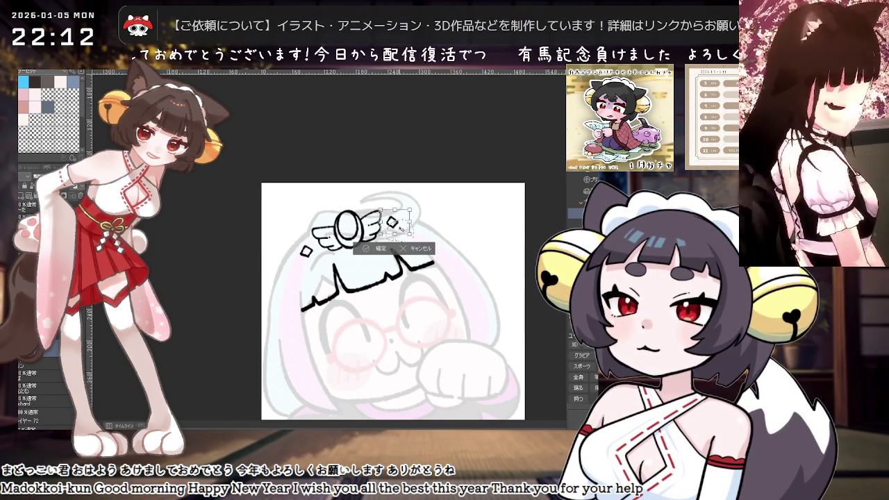
{"action": "key", "text": "Return"}
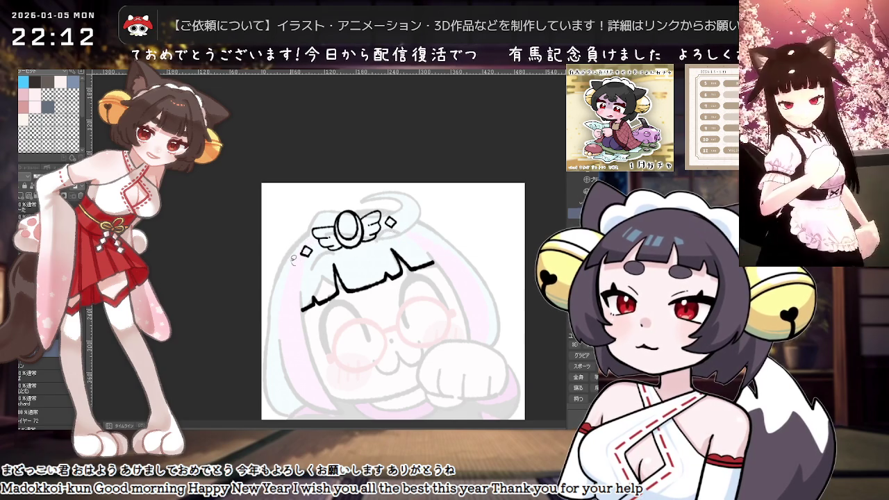
{"action": "mouse_move", "coordinate": [293, 260]}
{"action": "left_mouse_down"}
{"action": "mouse_move", "coordinate": [295, 236]}
{"action": "mouse_move", "coordinate": [310, 244]}
{"action": "left_mouse_up"}
{"action": "left_click", "coordinate": [323, 277]}
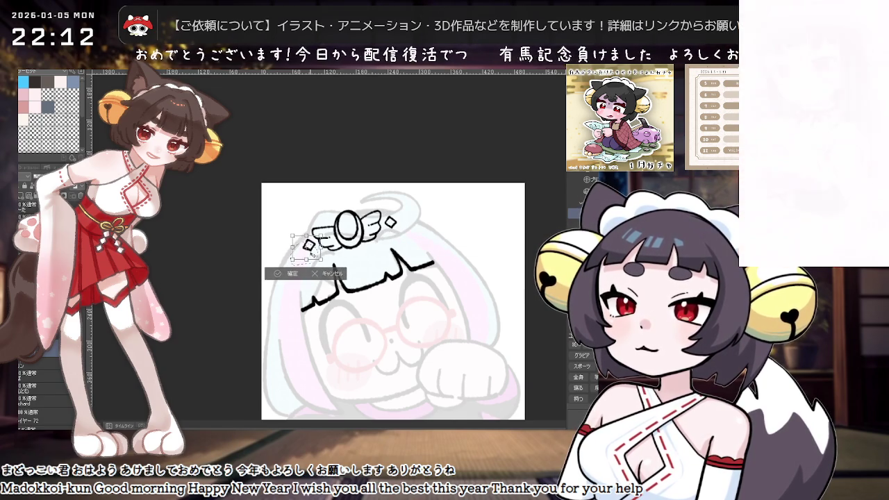
{"action": "key", "text": "Return"}
{"action": "key", "text": "ctrl+d"}
Reselect the right diamond sparkle and transform it into its final position.
{"action": "scroll", "coordinate": [462, 260], "scroll_direction": "down", "scroll_amount": 2}
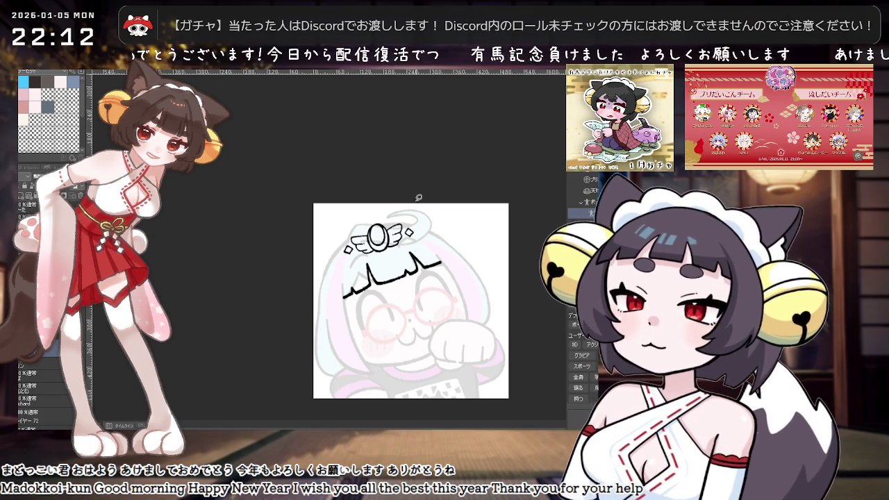
{"action": "scroll", "coordinate": [408, 230], "scroll_direction": "up", "scroll_amount": 2}
{"action": "scroll", "coordinate": [408, 229], "scroll_direction": "up", "scroll_amount": 2}
{"action": "left_click_drag", "start_coordinate": [417, 216], "coordinate": [433, 248]}
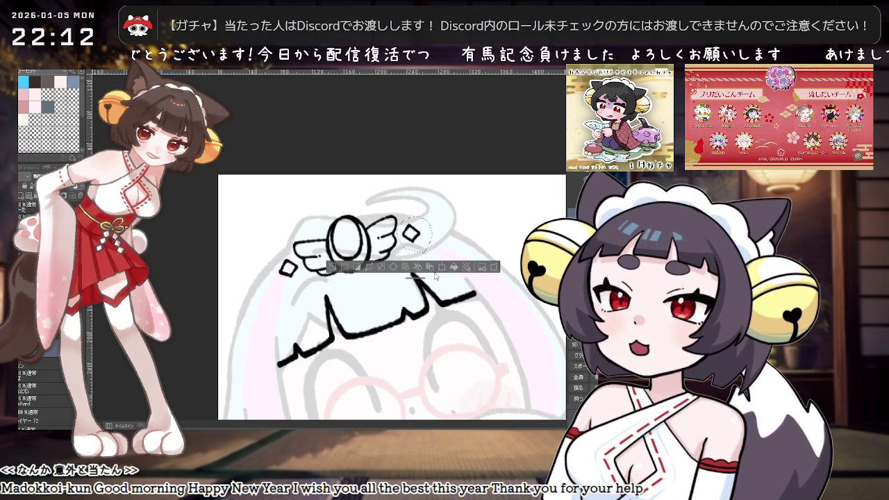
{"action": "key", "text": "ctrl+t"}
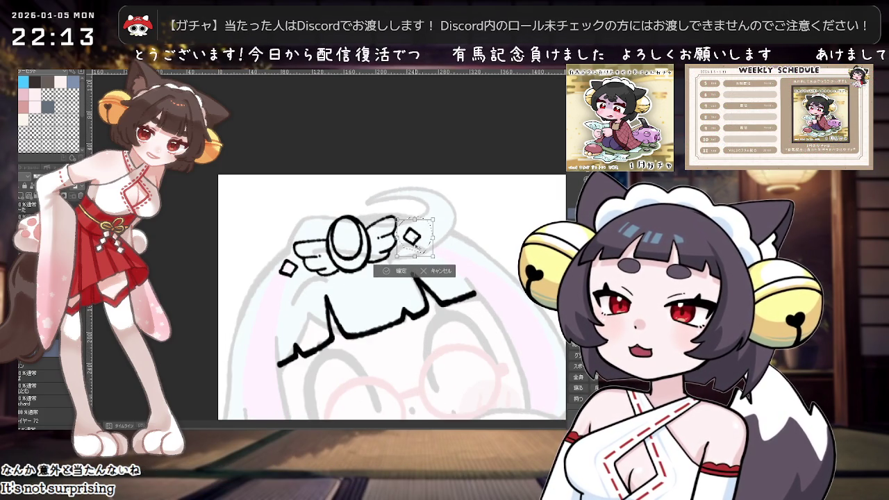
{"action": "left_click", "coordinate": [401, 272]}
{"action": "key", "text": "ctrl+d"}
Ink a short line beside the halo's left wing.
{"action": "scroll", "coordinate": [396, 257], "scroll_direction": "down", "scroll_amount": 1}
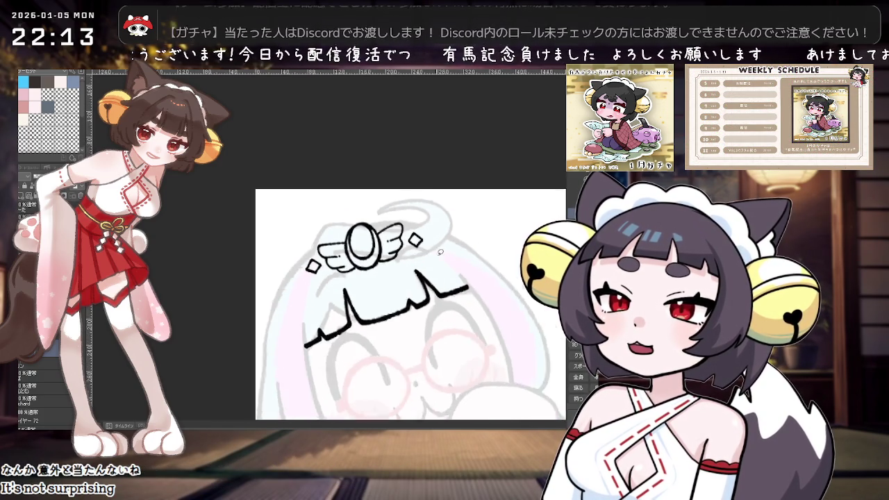
{"action": "scroll", "coordinate": [396, 257], "scroll_direction": "down", "scroll_amount": 1}
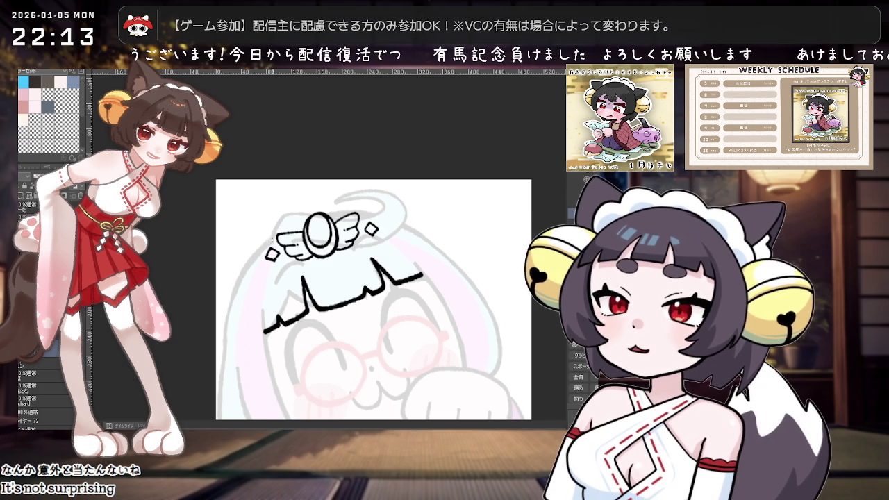
{"action": "left_click_drag", "start_coordinate": [264, 246], "coordinate": [276, 237]}
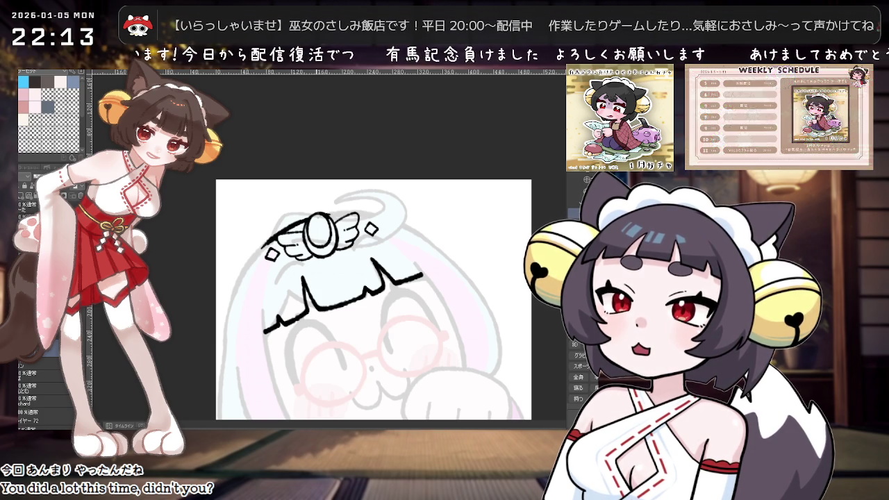
Zoom in and out repeatedly, then rotate the canvas about 60° counter-clockwise for inking.
{"action": "scroll", "coordinate": [496, 231], "scroll_direction": "down", "scroll_amount": 1}
{"action": "scroll", "coordinate": [495, 231], "scroll_direction": "up", "scroll_amount": 1}
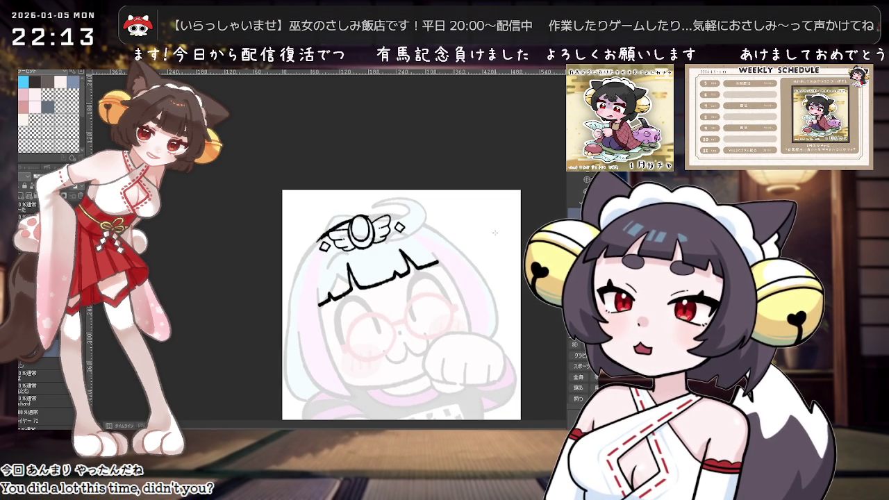
{"action": "scroll", "coordinate": [492, 234], "scroll_direction": "up", "scroll_amount": 2}
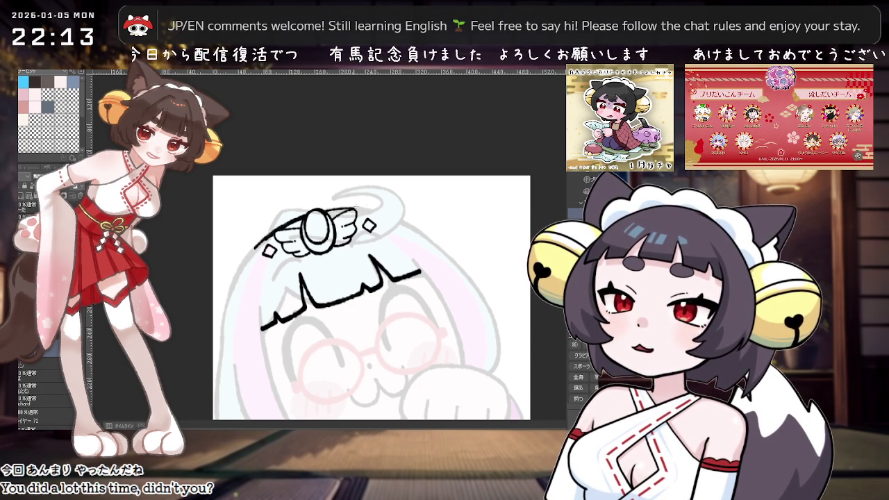
{"action": "scroll", "coordinate": [460, 215], "scroll_direction": "down", "scroll_amount": 2}
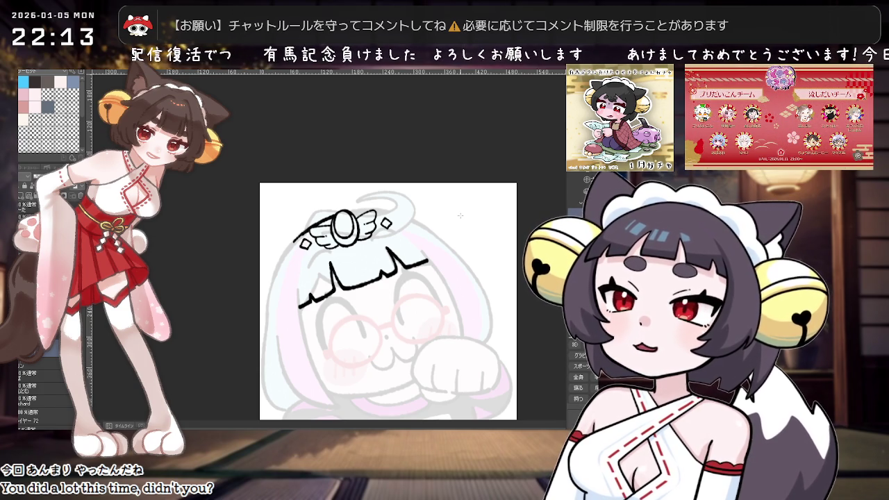
{"action": "scroll", "coordinate": [404, 253], "scroll_direction": "up", "scroll_amount": 2}
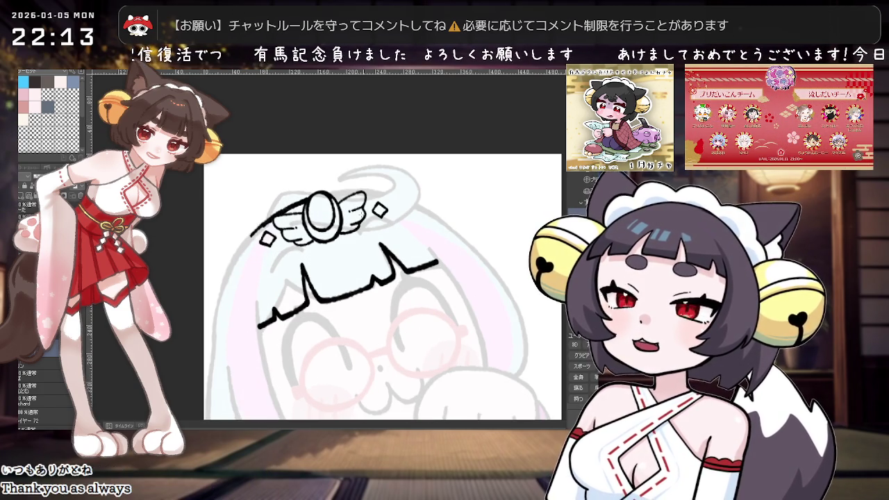
{"action": "scroll", "coordinate": [291, 269], "scroll_direction": "down", "scroll_amount": 3}
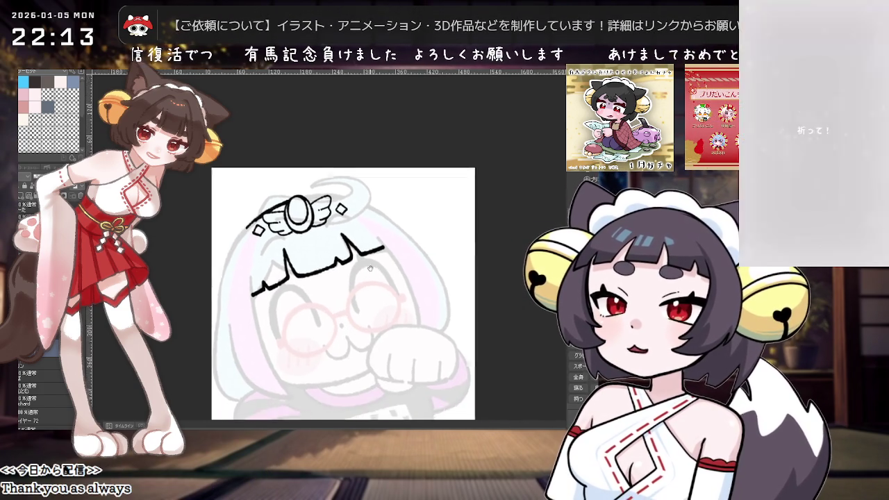
{"action": "scroll", "coordinate": [354, 306], "scroll_direction": "up", "scroll_amount": 2}
{"action": "scroll", "coordinate": [355, 307], "scroll_direction": "down", "scroll_amount": 2}
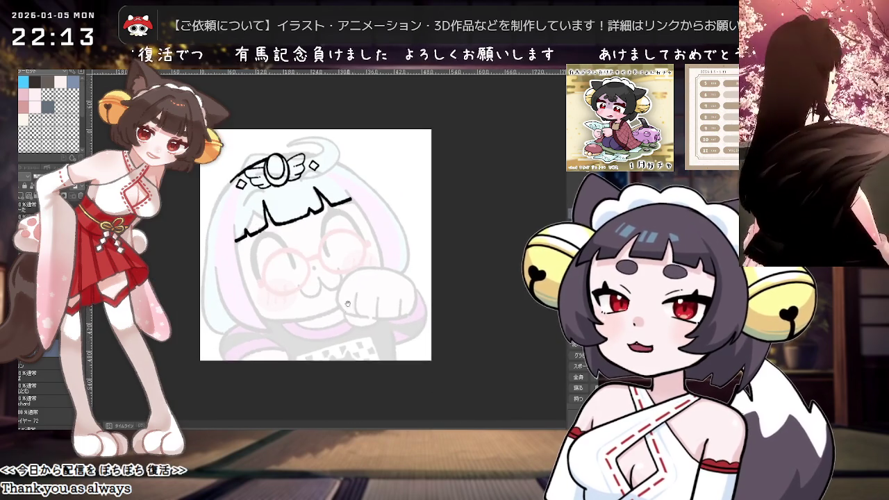
{"action": "scroll", "coordinate": [341, 344], "scroll_direction": "up", "scroll_amount": 2}
{"action": "scroll", "coordinate": [341, 345], "scroll_direction": "down", "scroll_amount": 2}
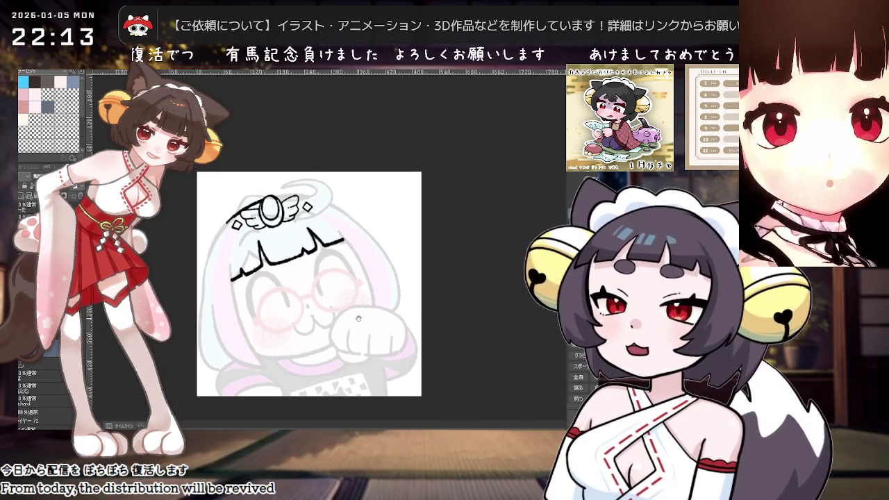
{"action": "scroll", "coordinate": [356, 309], "scroll_direction": "up", "scroll_amount": 1}
{"action": "left_click_drag", "start_coordinate": [356, 309], "coordinate": [368, 229]}
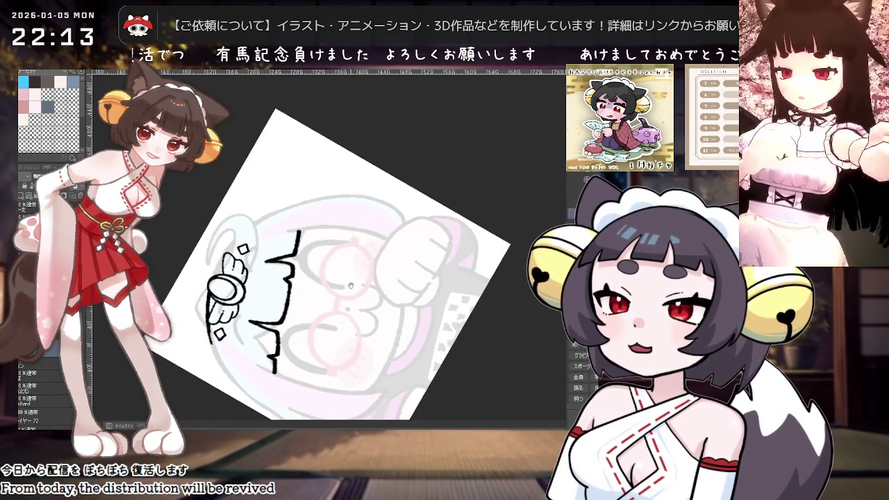
Ink the left outer curve of the bob hair, then rotate the view upright and zoom out.
{"action": "scroll", "coordinate": [368, 229], "scroll_direction": "up", "scroll_amount": 2}
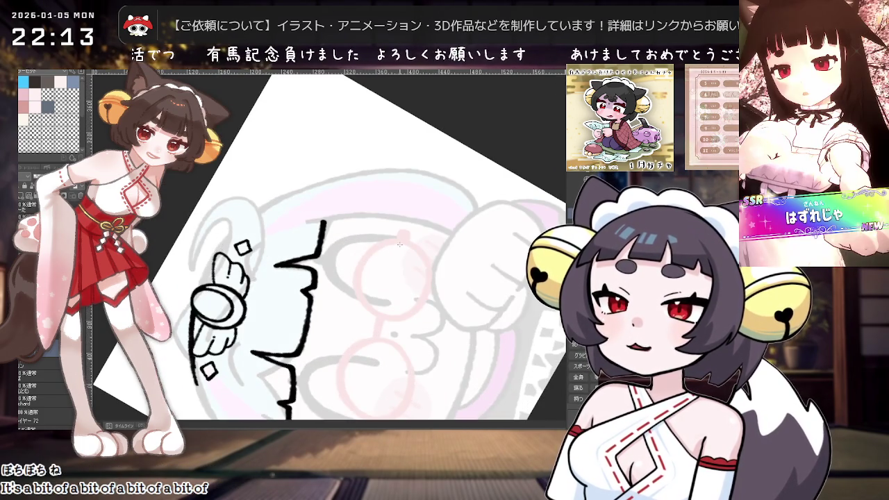
{"action": "scroll", "coordinate": [261, 239], "scroll_direction": "down", "scroll_amount": 1}
{"action": "left_click_drag", "start_coordinate": [261, 238], "coordinate": [306, 206]}
{"action": "left_click_drag", "start_coordinate": [261, 244], "coordinate": [303, 207]}
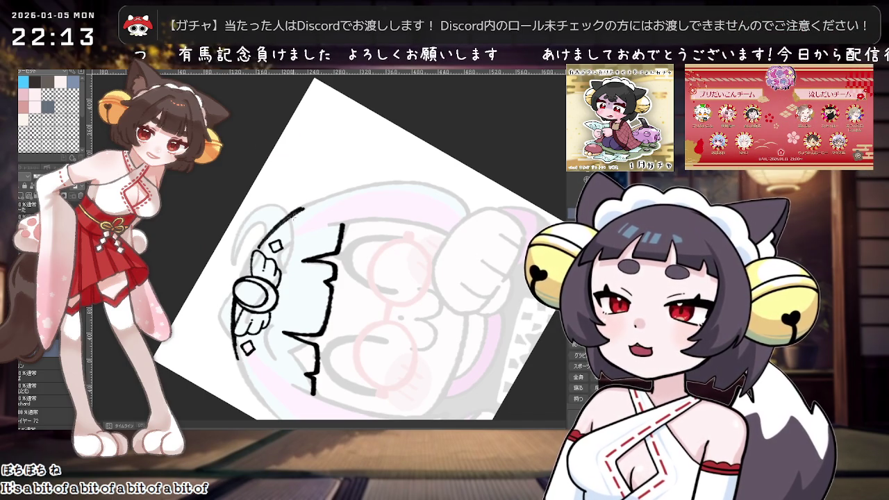
{"action": "left_click_drag", "start_coordinate": [259, 244], "coordinate": [301, 208]}
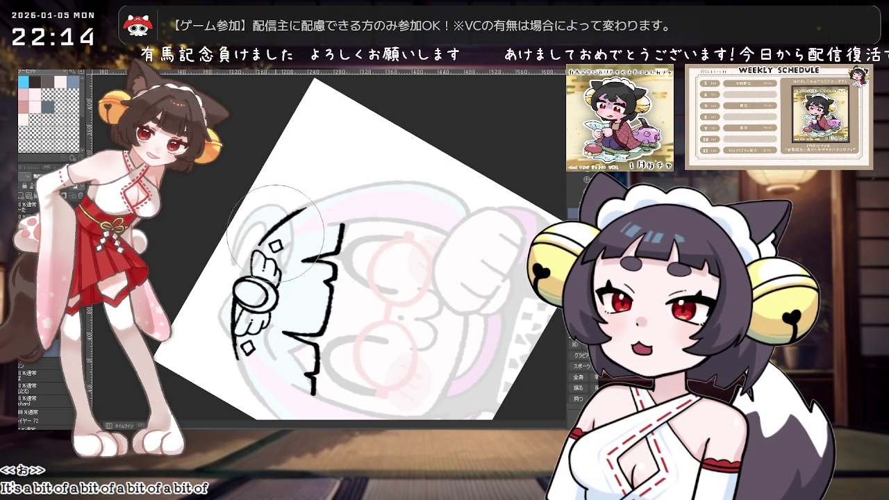
{"action": "mouse_move", "coordinate": [321, 197]}
{"action": "left_mouse_down"}
{"action": "mouse_move", "coordinate": [438, 258]}
{"action": "mouse_move", "coordinate": [383, 299]}
{"action": "mouse_move", "coordinate": [351, 344]}
{"action": "mouse_move", "coordinate": [348, 315]}
{"action": "mouse_move", "coordinate": [358, 329]}
{"action": "mouse_move", "coordinate": [320, 285]}
{"action": "left_mouse_up"}
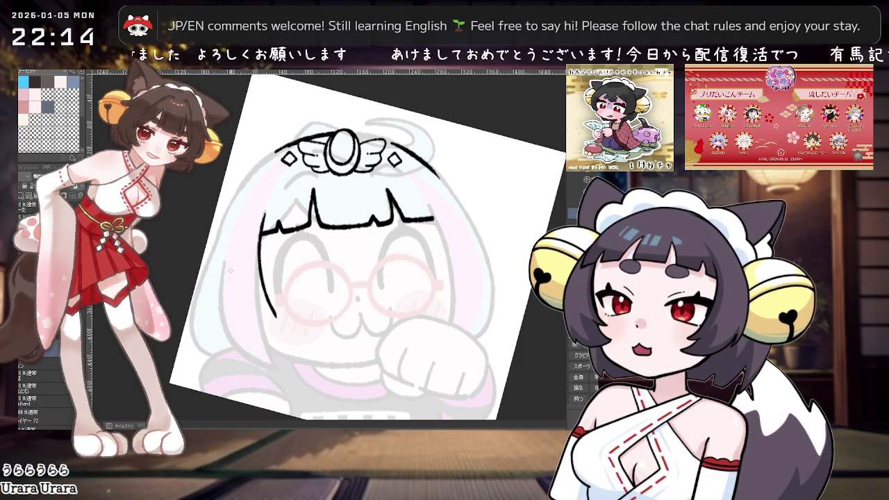
{"action": "key", "text": "ctrl+minus"}
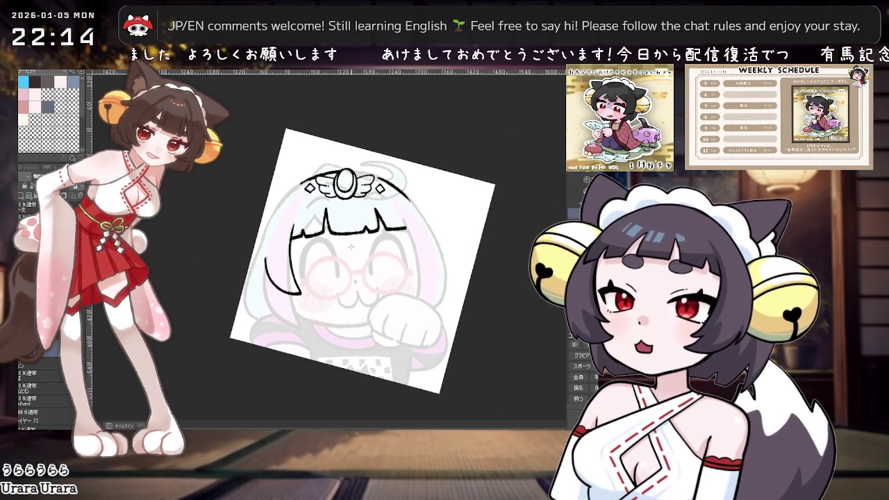
Undo the last left hair stroke, turn the canvas nearly upside down, and ink the right hair curve.
{"action": "key", "text": "ctrl+z"}
{"action": "left_click_drag", "start_coordinate": [350, 247], "coordinate": [283, 253]}
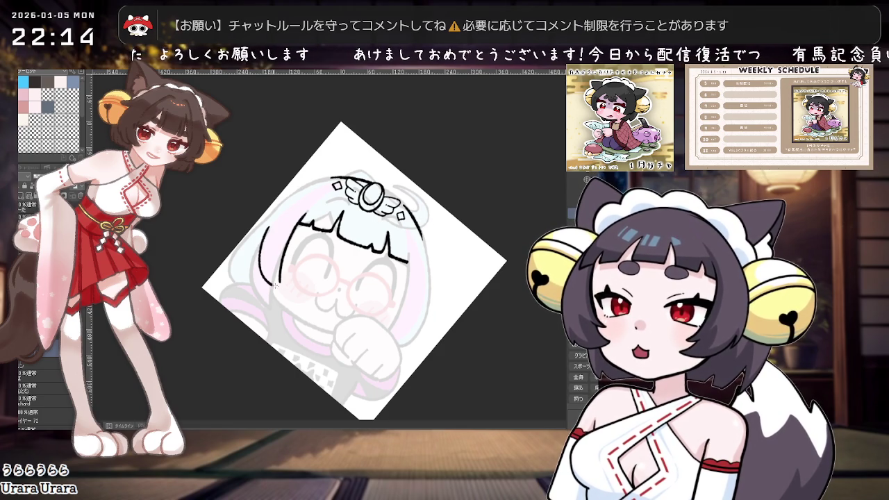
{"action": "left_click_drag", "start_coordinate": [421, 265], "coordinate": [412, 220]}
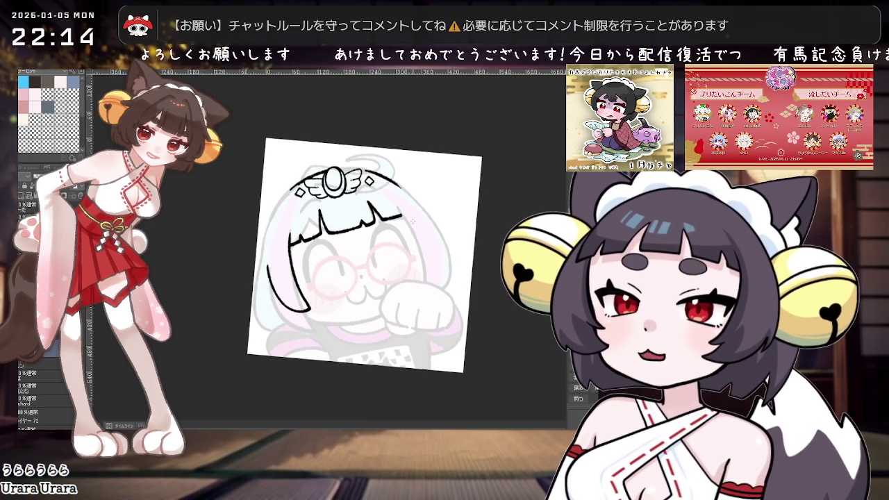
{"action": "mouse_move", "coordinate": [412, 220]}
{"action": "left_mouse_down"}
{"action": "mouse_move", "coordinate": [299, 166]}
{"action": "mouse_move", "coordinate": [266, 201]}
{"action": "left_mouse_up"}
{"action": "left_click_drag", "start_coordinate": [310, 151], "coordinate": [266, 201]}
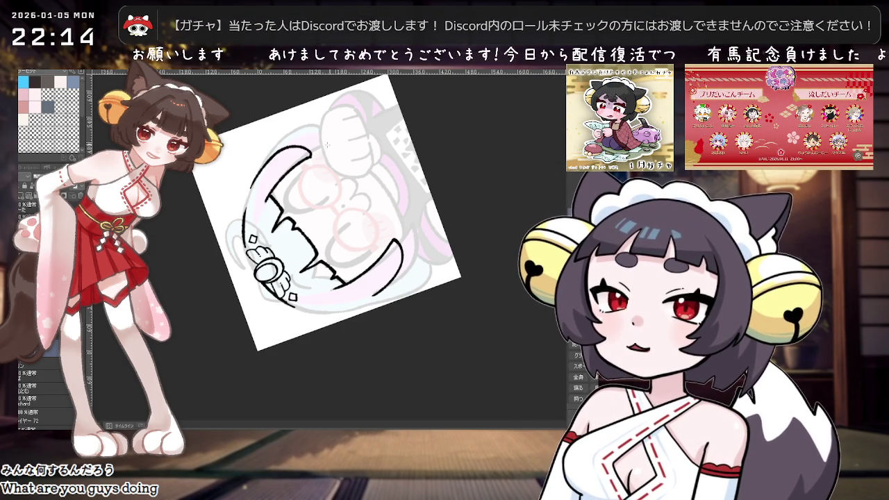
{"action": "scroll", "coordinate": [318, 144], "scroll_direction": "up", "scroll_amount": 2}
{"action": "left_click_drag", "start_coordinate": [360, 119], "coordinate": [412, 111]}
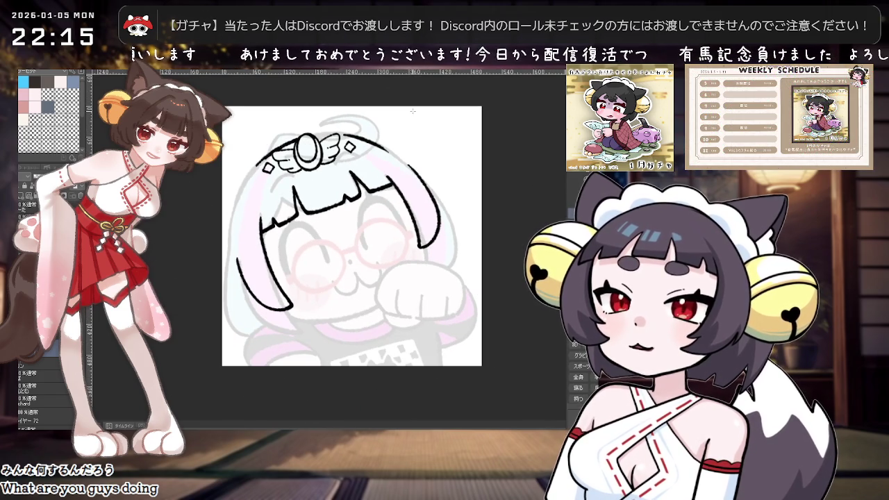
Ink a line down the left hair edge and undo the stray strokes beside it.
{"action": "scroll", "coordinate": [413, 112], "scroll_direction": "down", "scroll_amount": 1}
{"action": "key", "text": "asciicircum"}
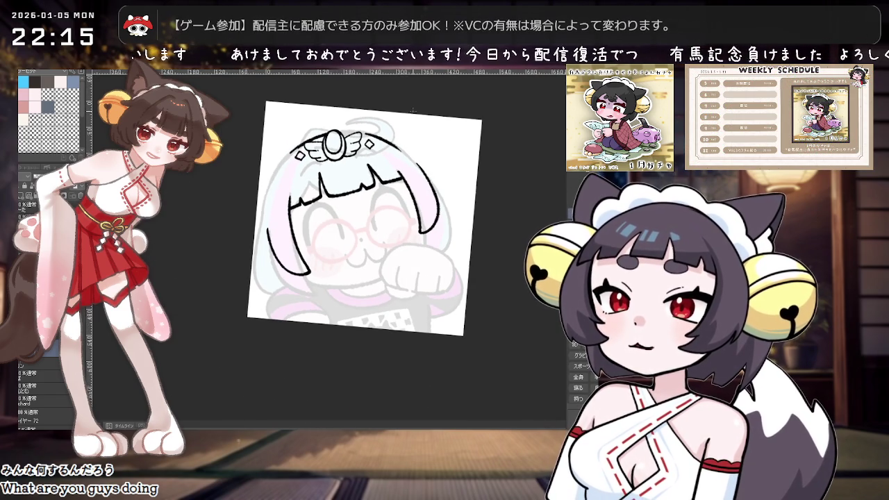
{"action": "scroll", "coordinate": [412, 111], "scroll_direction": "up", "scroll_amount": 1}
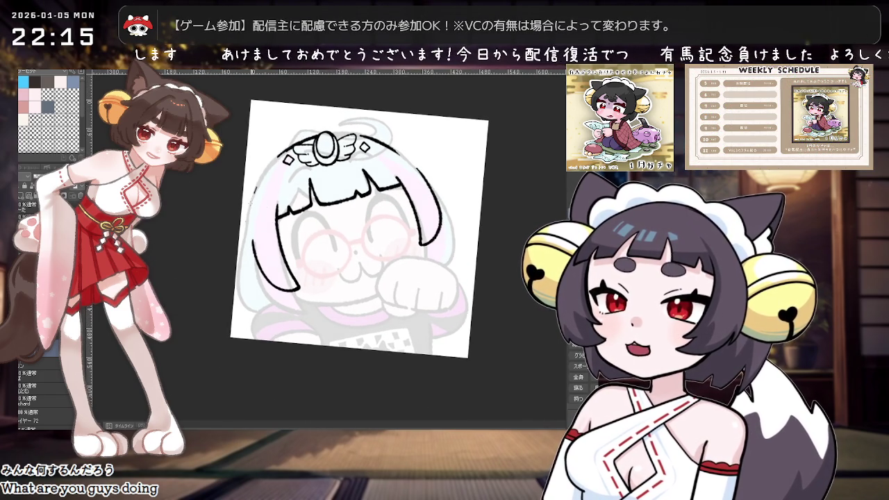
{"action": "left_click_drag", "start_coordinate": [250, 207], "coordinate": [253, 301]}
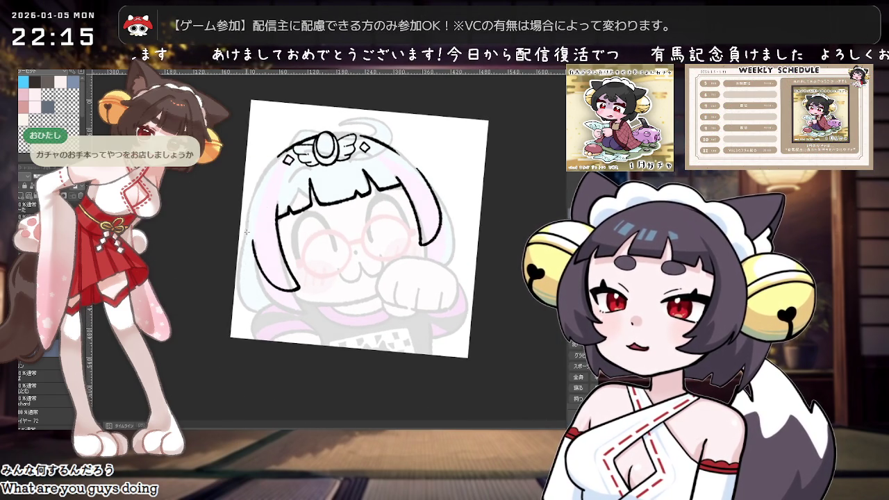
{"action": "scroll", "coordinate": [304, 224], "scroll_direction": "down", "scroll_amount": 1}
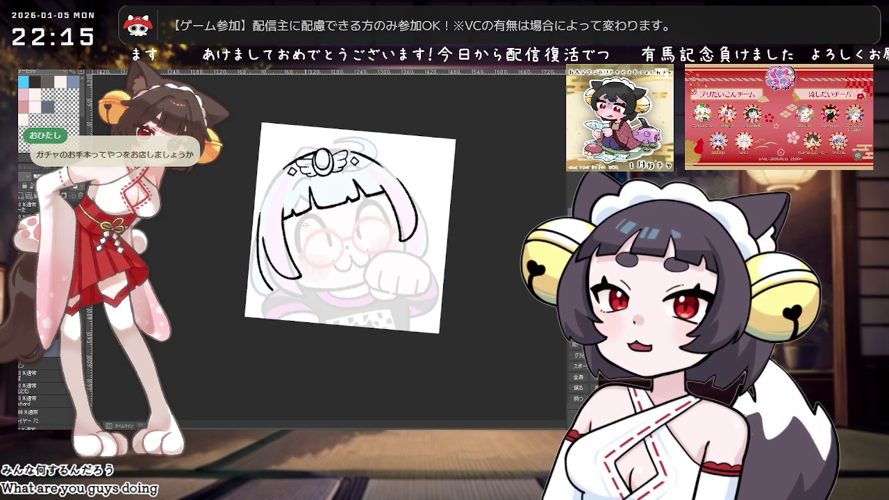
{"action": "scroll", "coordinate": [302, 227], "scroll_direction": "up", "scroll_amount": 2}
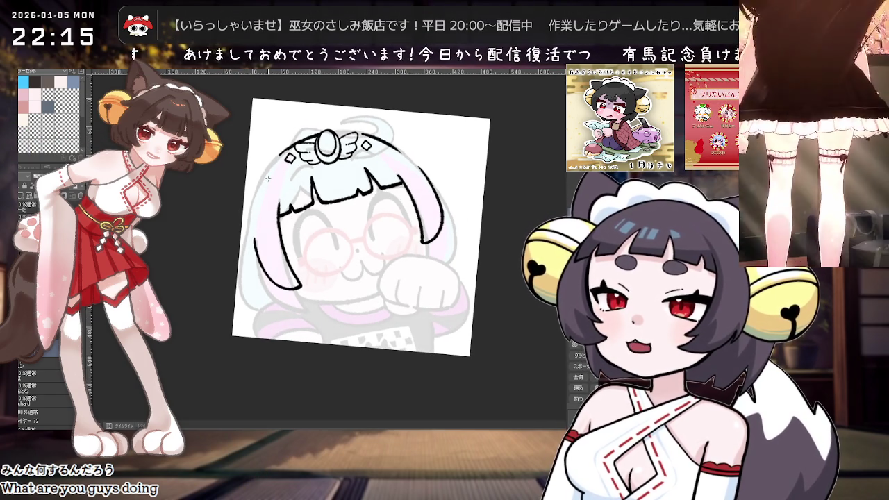
{"action": "left_click_drag", "start_coordinate": [254, 290], "coordinate": [251, 219]}
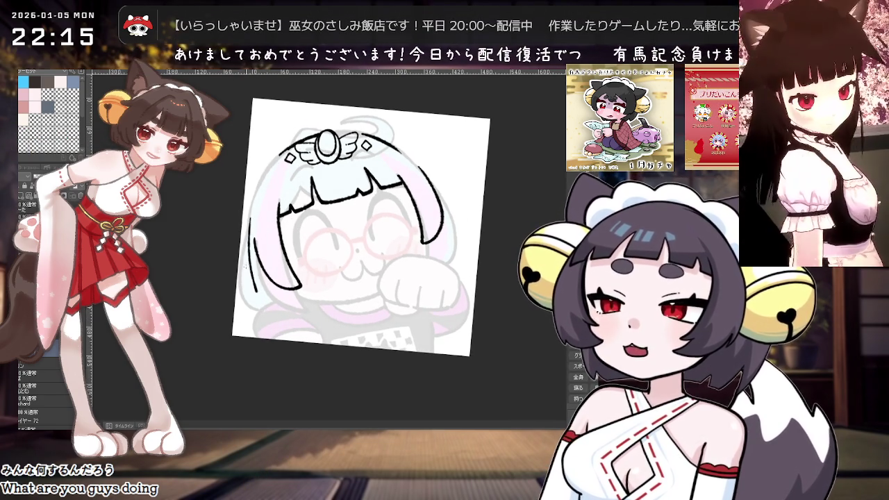
{"action": "key", "text": "ctrl+z"}
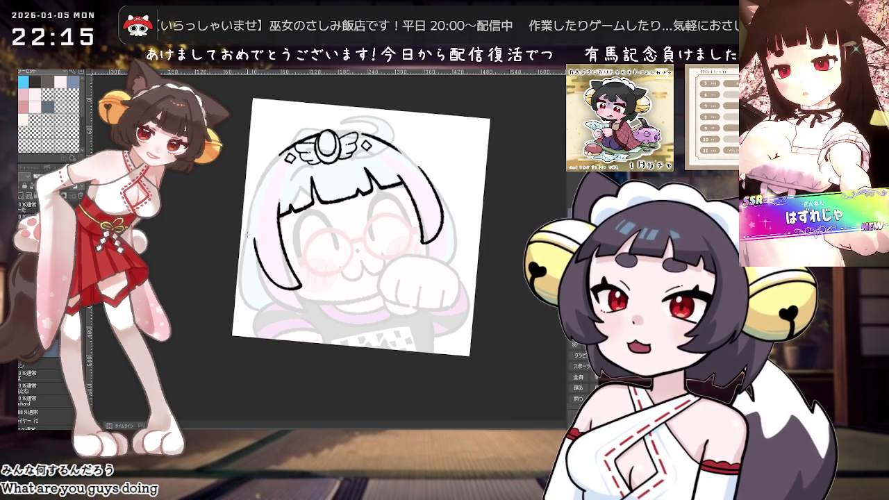
{"action": "key", "text": "ctrl+z"}
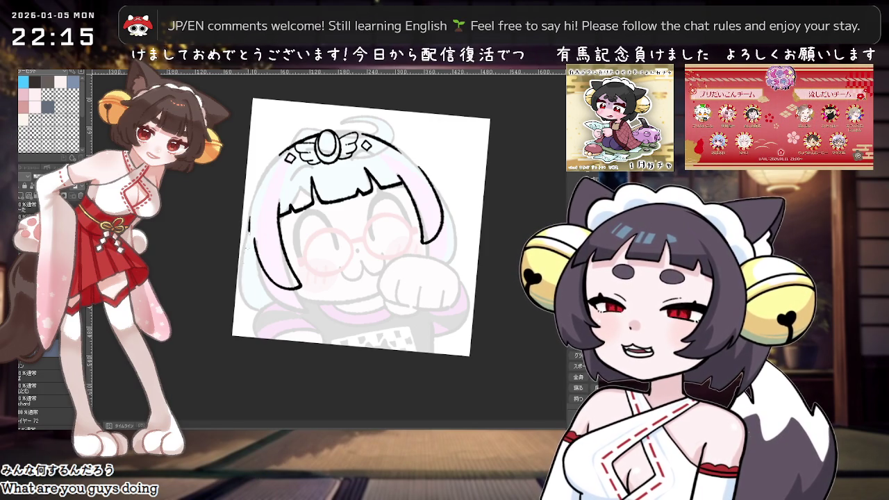
Rotate the canvas, extend the left hair outline toward the chin, and review the head.
{"action": "scroll", "coordinate": [380, 204], "scroll_direction": "up", "scroll_amount": 2}
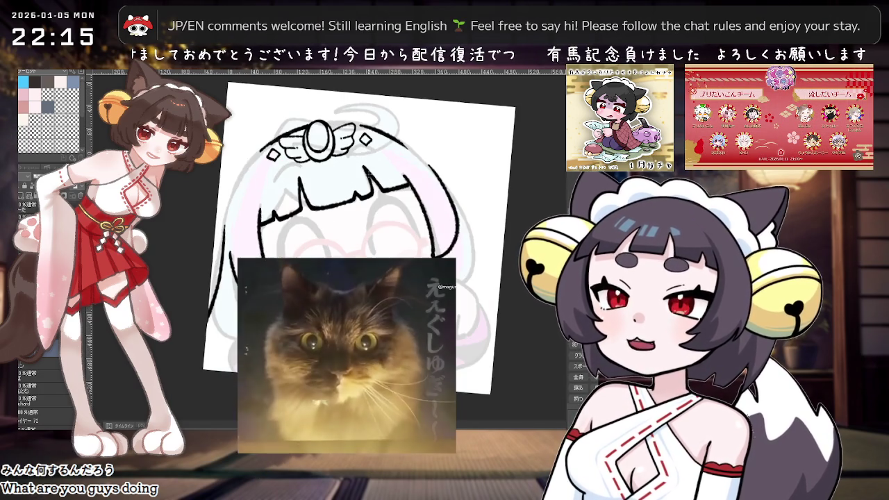
{"action": "scroll", "coordinate": [380, 203], "scroll_direction": "up", "scroll_amount": 2}
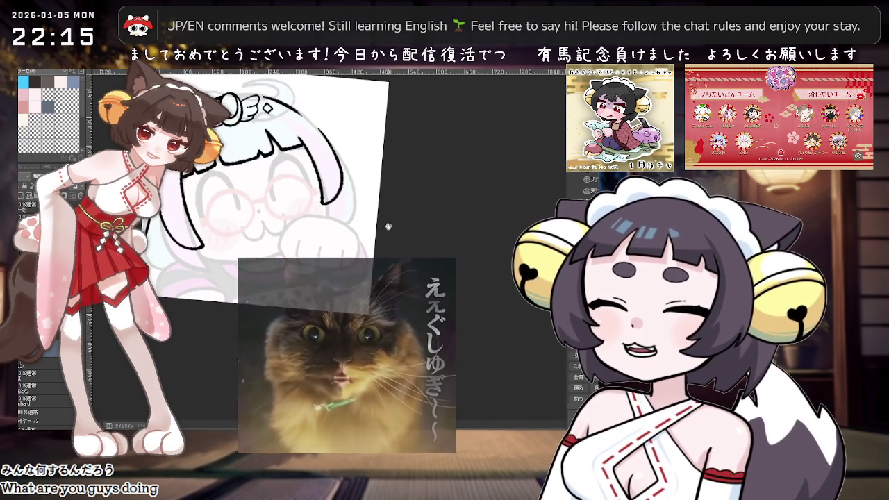
{"action": "left_click_drag", "start_coordinate": [387, 223], "coordinate": [354, 206]}
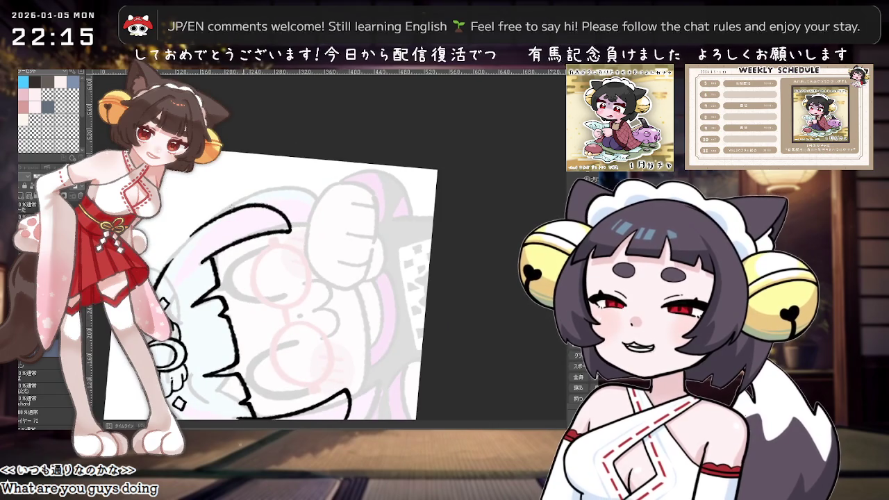
{"action": "left_click_drag", "start_coordinate": [208, 220], "coordinate": [265, 187]}
{"action": "left_click_drag", "start_coordinate": [186, 241], "coordinate": [394, 137]}
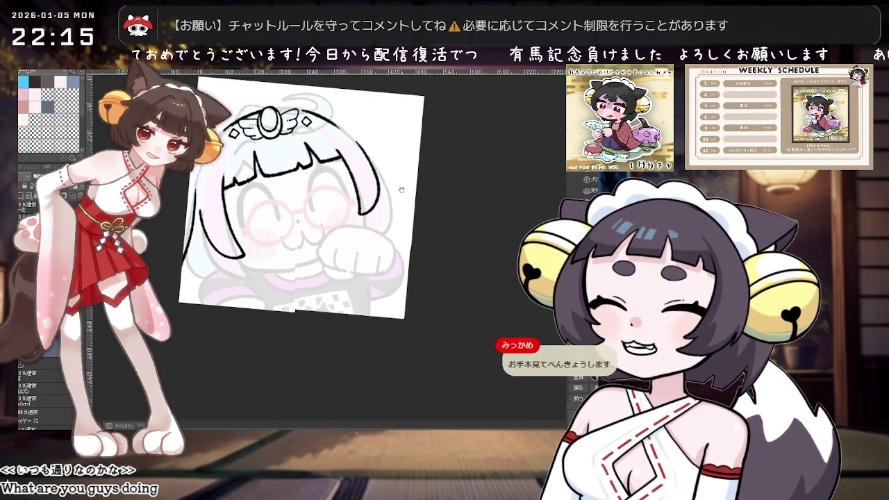
{"action": "mouse_move", "coordinate": [387, 136]}
{"action": "left_mouse_down"}
{"action": "mouse_move", "coordinate": [362, 209]}
{"action": "mouse_move", "coordinate": [300, 188]}
{"action": "left_mouse_up"}
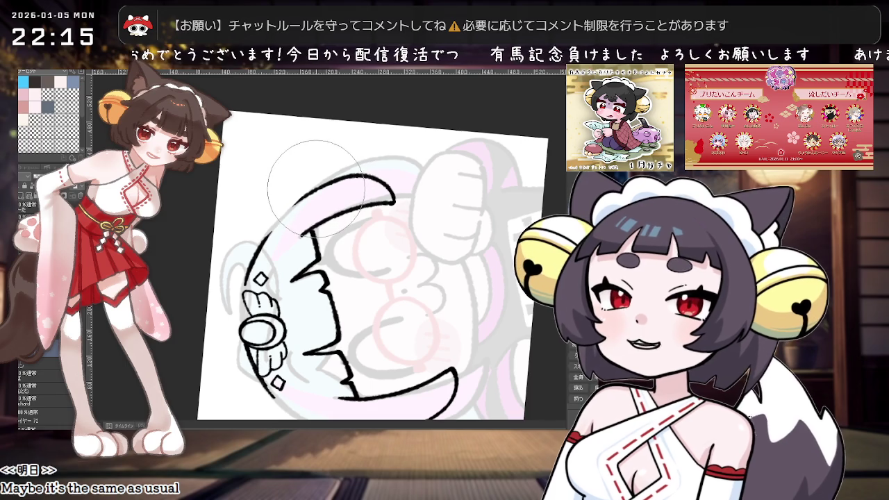
{"action": "left_click_drag", "start_coordinate": [286, 210], "coordinate": [396, 220]}
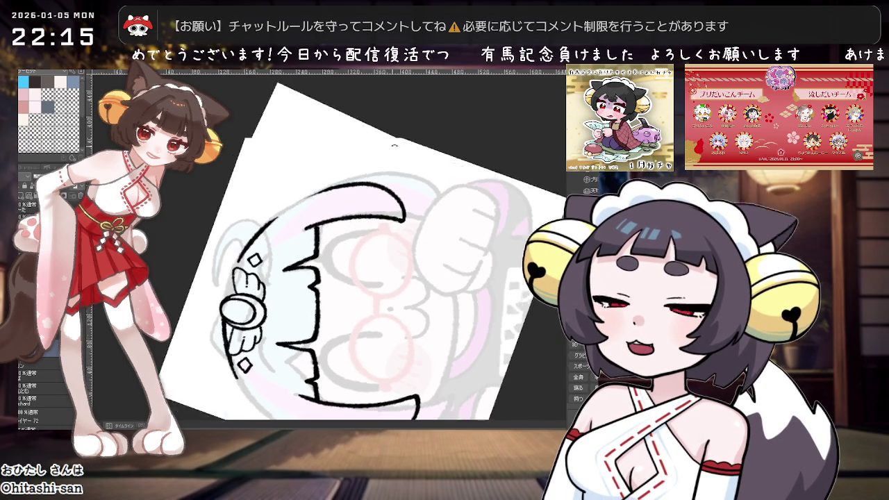
{"action": "scroll", "coordinate": [394, 216], "scroll_direction": "up", "scroll_amount": 2}
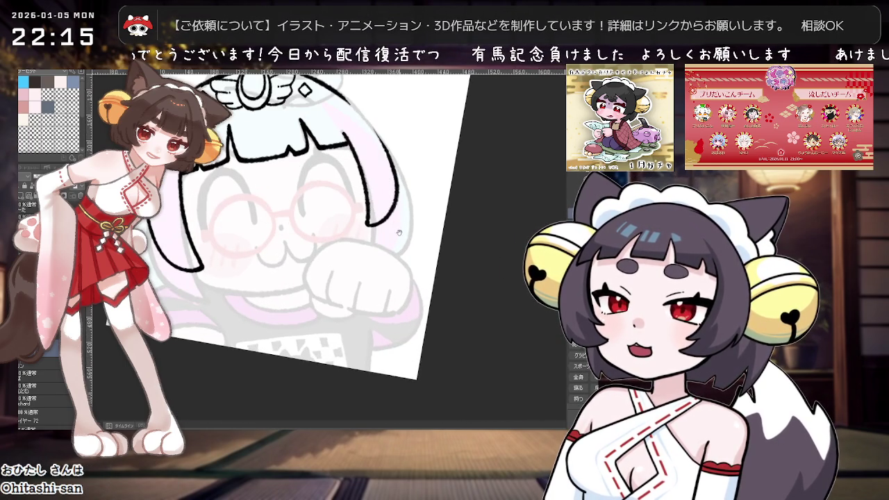
Draw an ink stroke along the face's left side, then undo it to redraw thinner.
{"action": "mouse_move", "coordinate": [410, 238]}
{"action": "left_mouse_down"}
{"action": "mouse_move", "coordinate": [375, 229]}
{"action": "mouse_move", "coordinate": [389, 208]}
{"action": "left_mouse_up"}
{"action": "scroll", "coordinate": [361, 234], "scroll_direction": "up", "scroll_amount": 2}
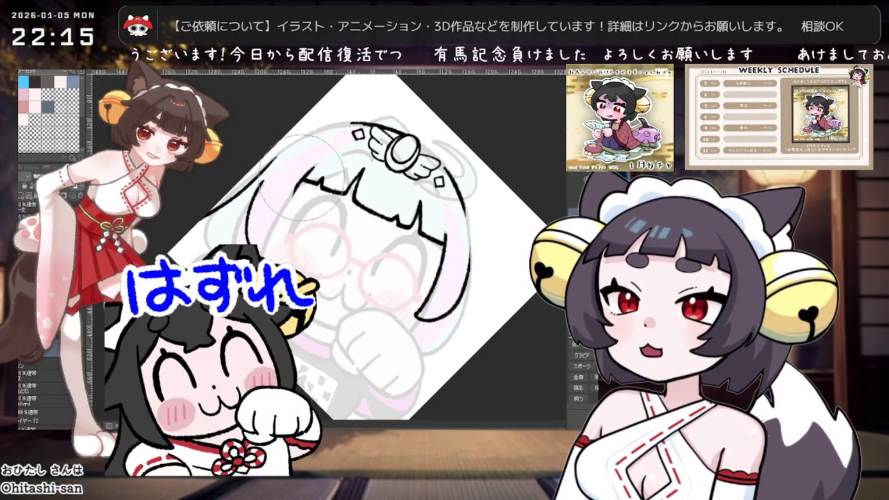
{"action": "left_click_drag", "start_coordinate": [299, 181], "coordinate": [281, 223]}
{"action": "key", "text": "ctrl+z"}
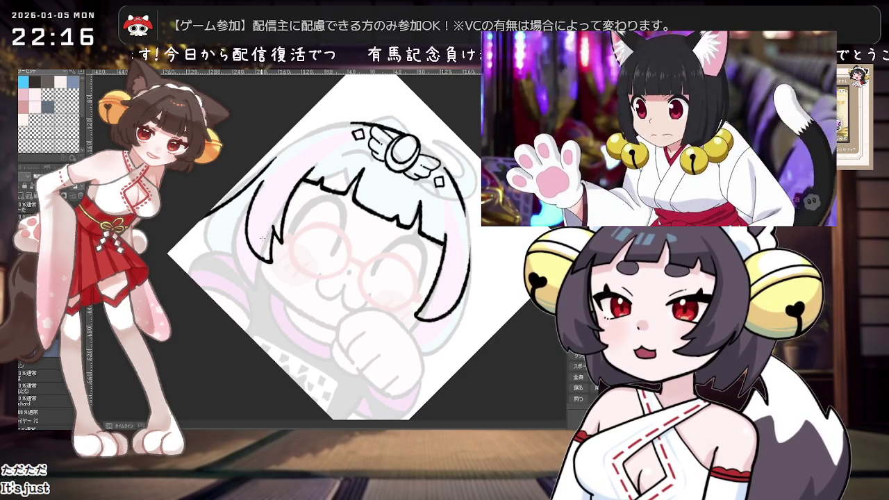
Tilt the canvas to a diagonal angle and add a short ink stroke on the face.
{"action": "key", "text": "ctrl+at"}
{"action": "key", "text": "minus"}
{"action": "key", "text": "minus"}
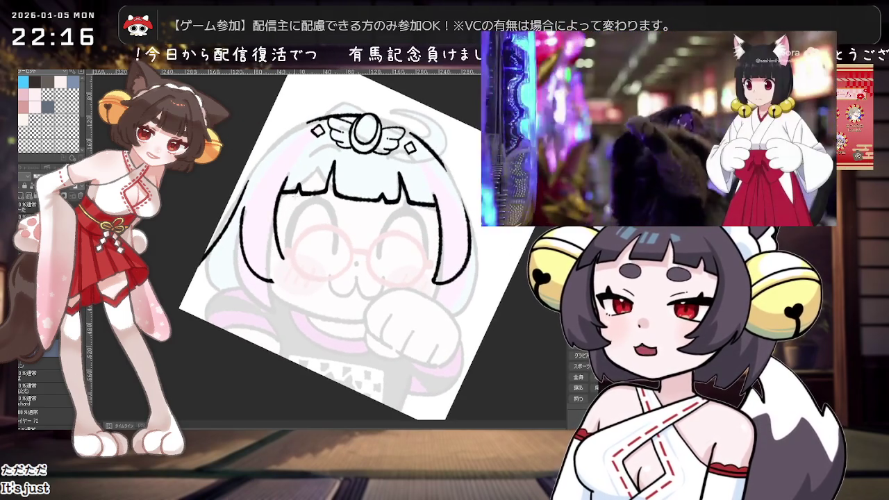
{"action": "key", "text": "minus"}
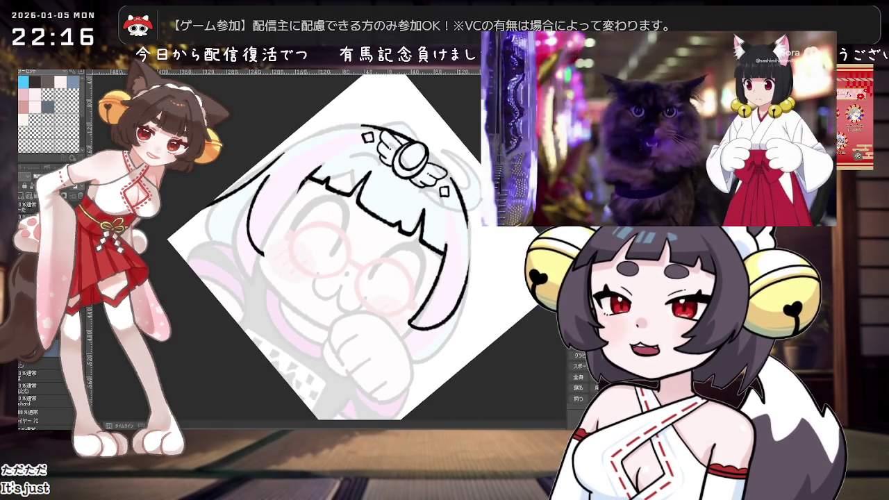
{"action": "left_click_drag", "start_coordinate": [276, 216], "coordinate": [276, 233]}
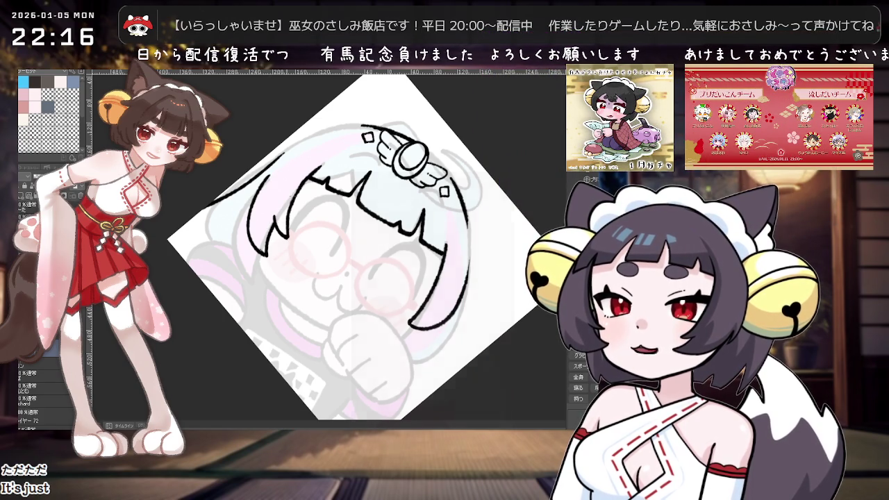
Turn the canvas back to nearly upright and pan the drawing into position.
{"action": "key", "text": "asciicircum"}
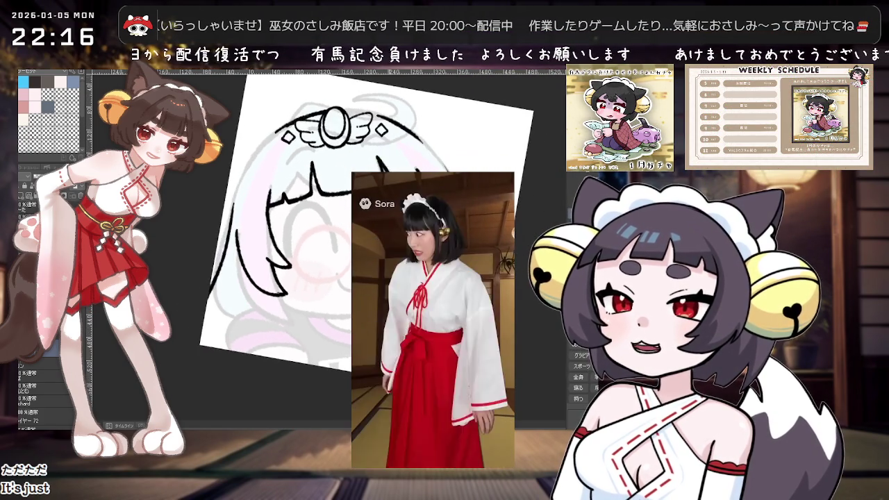
{"action": "key", "text": "minus"}
{"action": "key", "text": "minus"}
{"action": "key", "text": "minus"}
{"action": "key", "text": "minus"}
{"action": "key", "text": "minus"}
{"action": "key", "text": "minus"}
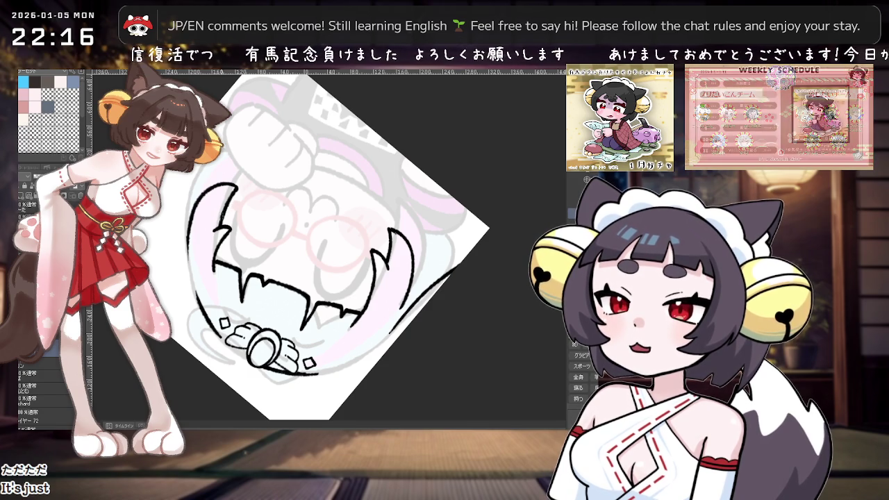
{"action": "mouse_move", "coordinate": [241, 192]}
{"action": "left_mouse_down"}
{"action": "mouse_move", "coordinate": [457, 102]}
{"action": "mouse_move", "coordinate": [453, 146]}
{"action": "mouse_move", "coordinate": [424, 212]}
{"action": "left_mouse_up"}
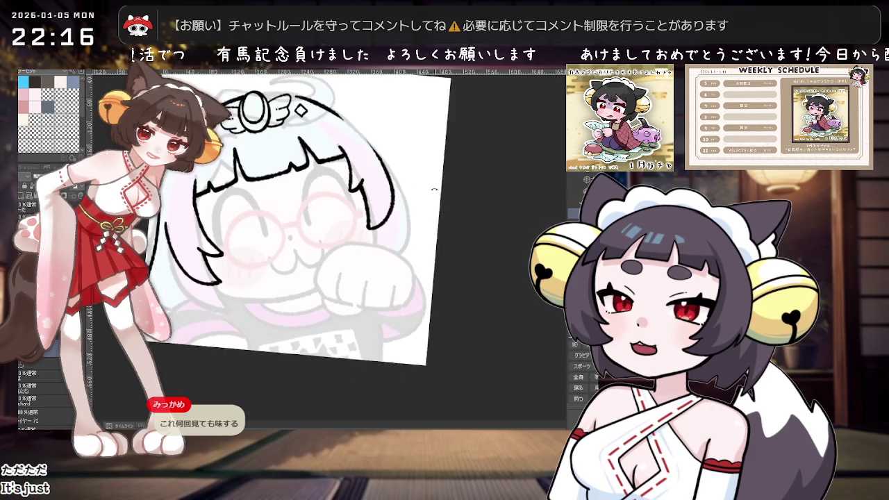
{"action": "scroll", "coordinate": [425, 212], "scroll_direction": "up", "scroll_amount": 2}
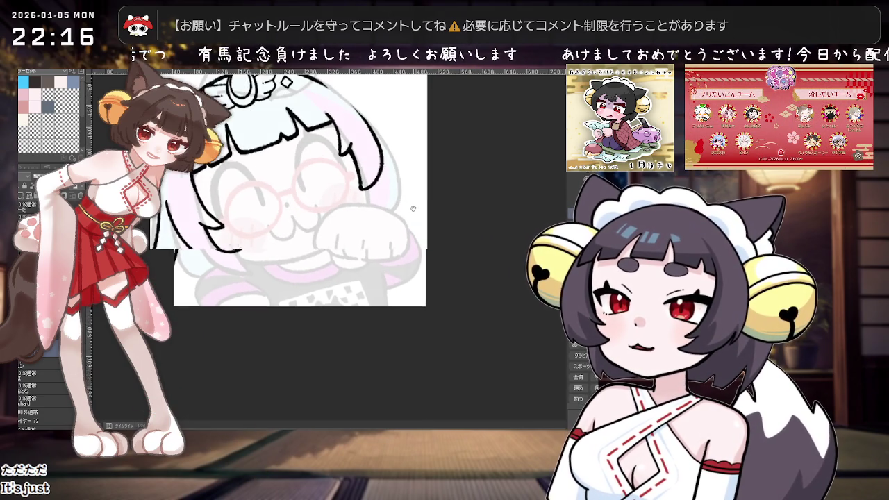
{"action": "left_click_drag", "start_coordinate": [372, 222], "coordinate": [341, 200]}
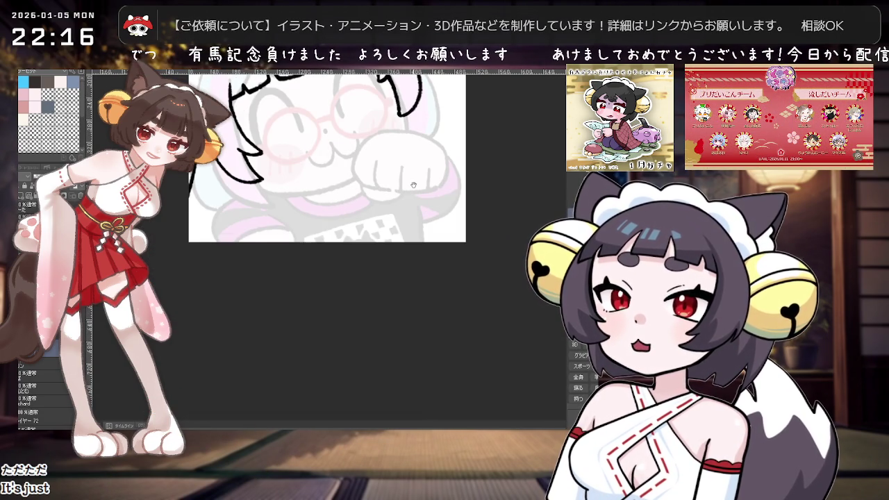
{"action": "left_click_drag", "start_coordinate": [413, 185], "coordinate": [394, 202]}
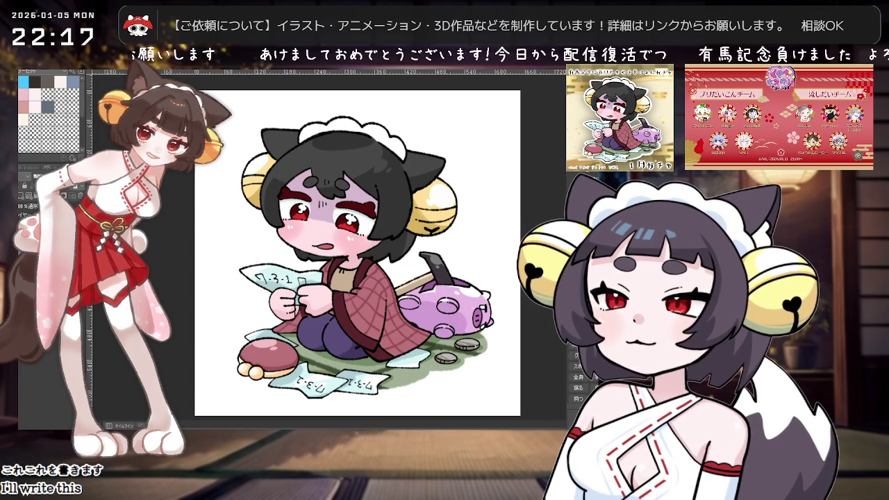
{"action": "left_click_drag", "start_coordinate": [320, 144], "coordinate": [348, 250]}
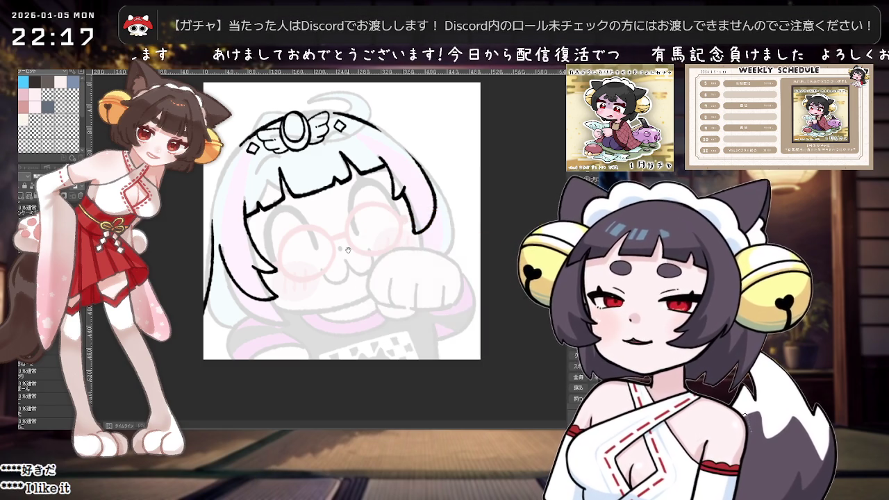
Undo the short mouth stroke and ink a longer mouth line across the face.
{"action": "scroll", "coordinate": [438, 225], "scroll_direction": "up", "scroll_amount": 2}
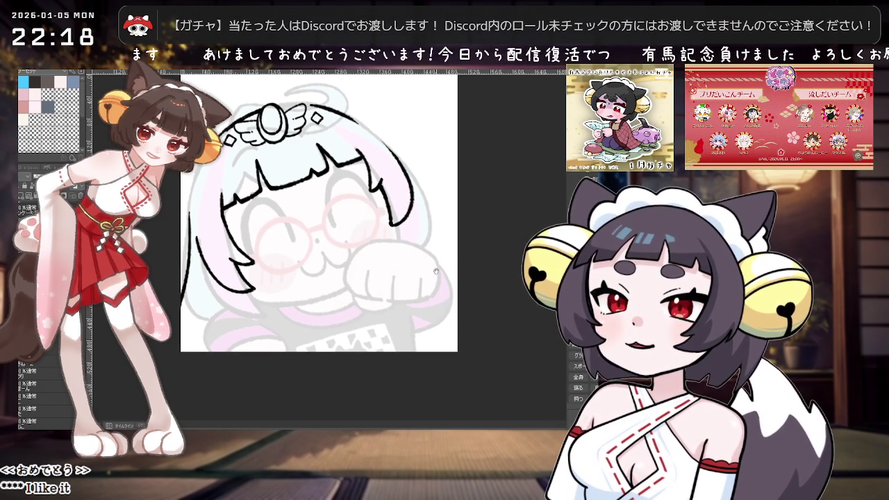
{"action": "scroll", "coordinate": [424, 271], "scroll_direction": "down", "scroll_amount": 2}
{"action": "scroll", "coordinate": [408, 315], "scroll_direction": "up", "scroll_amount": 3}
{"action": "scroll", "coordinate": [408, 316], "scroll_direction": "up", "scroll_amount": 1}
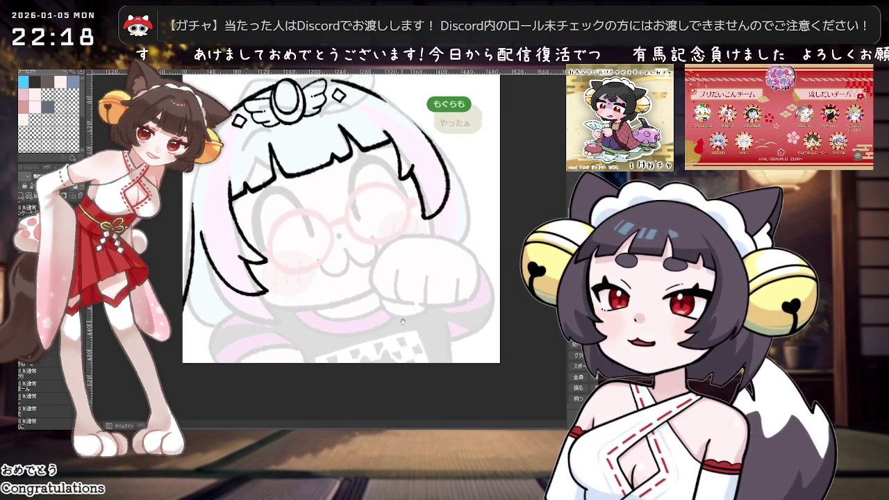
{"action": "key", "text": "ctrl+z"}
{"action": "left_click_drag", "start_coordinate": [304, 307], "coordinate": [358, 316]}
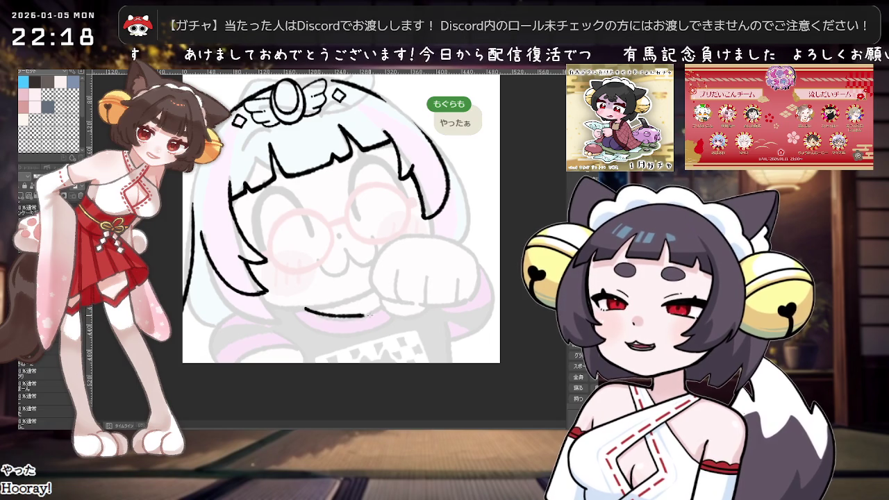
{"action": "left_click_drag", "start_coordinate": [304, 310], "coordinate": [381, 303]}
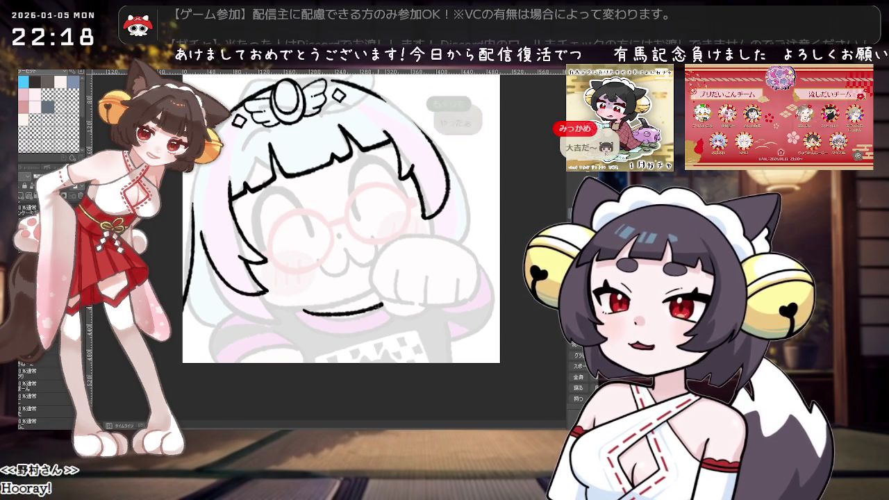
Try several diagonal and curved chin lines, undoing them until a shorter chin curve remains.
{"action": "left_click_drag", "start_coordinate": [281, 318], "coordinate": [334, 344]}
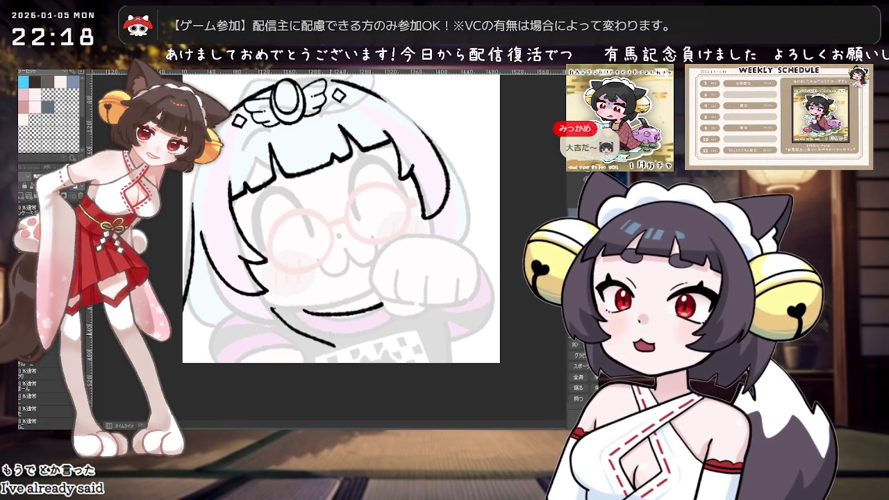
{"action": "key", "text": "ctrl+z"}
{"action": "left_click_drag", "start_coordinate": [269, 309], "coordinate": [358, 345]}
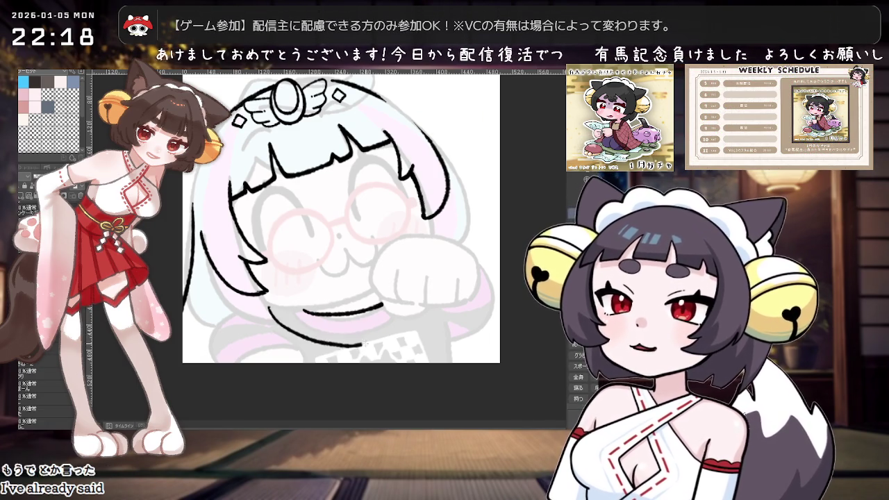
{"action": "left_click_drag", "start_coordinate": [300, 336], "coordinate": [358, 345]}
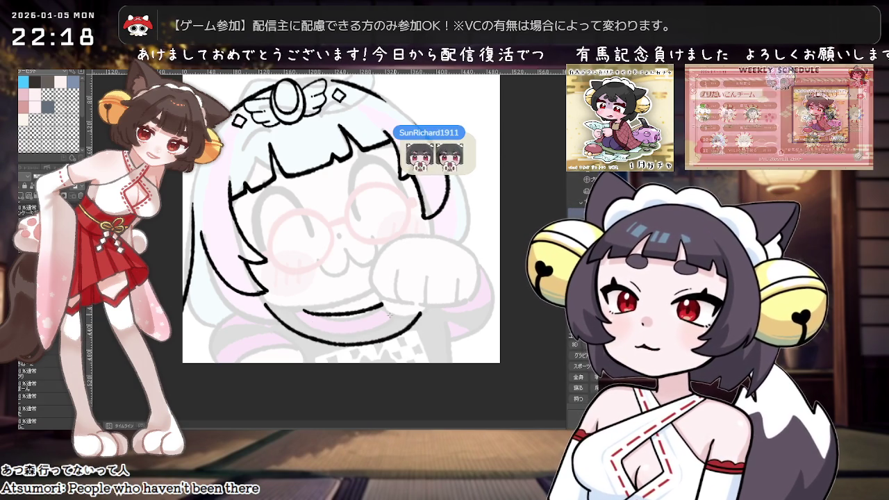
{"action": "key", "text": "ctrl+z"}
{"action": "left_click_drag", "start_coordinate": [265, 303], "coordinate": [293, 329]}
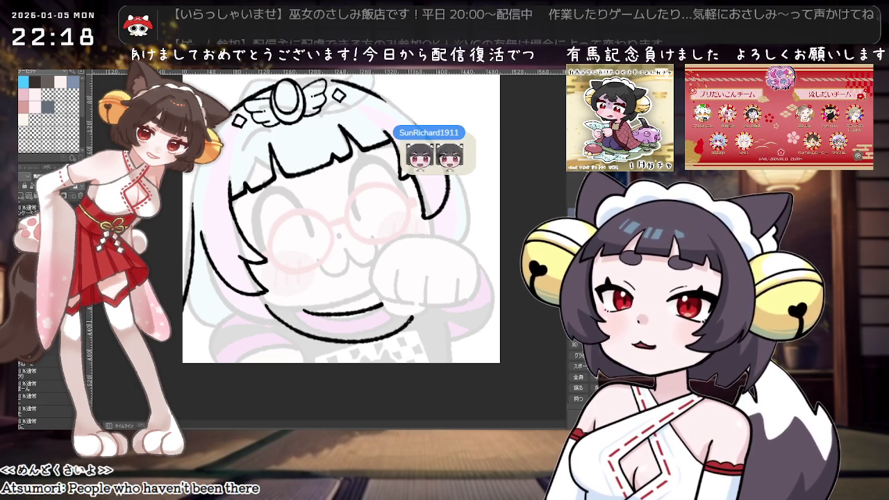
{"action": "key", "text": "ctrl+z"}
{"action": "key", "text": "ctrl+z"}
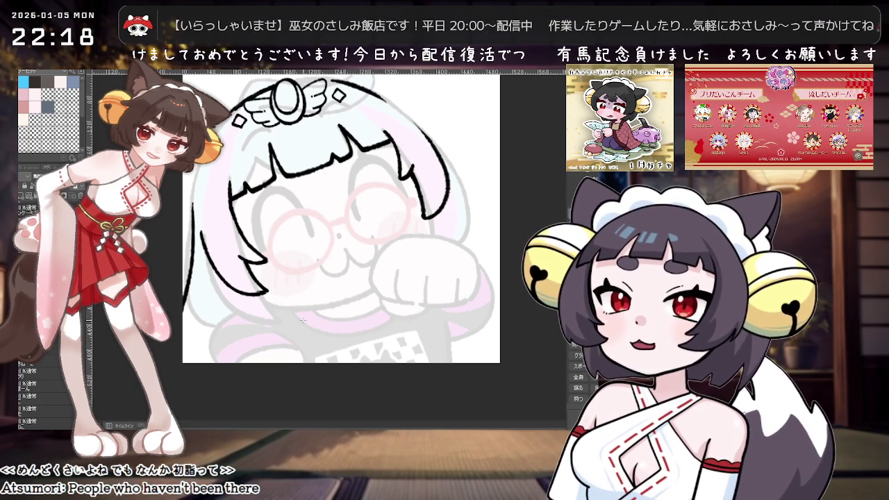
{"action": "key", "text": "ctrl+z"}
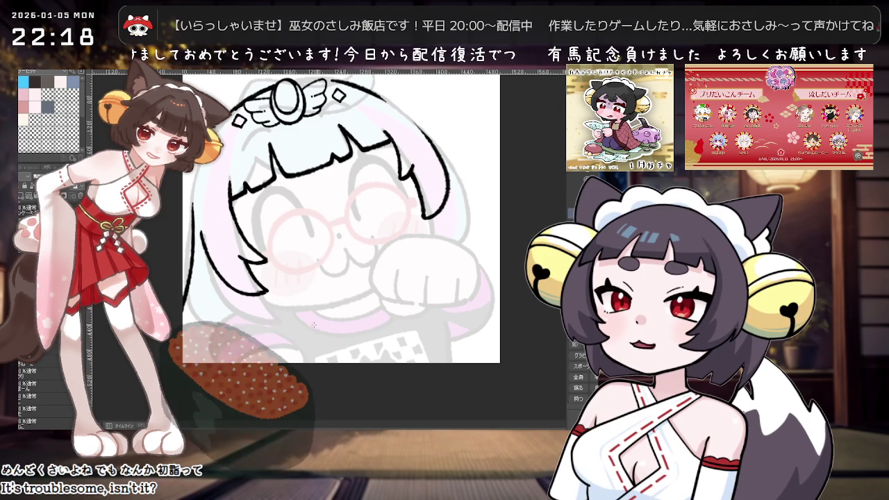
{"action": "left_click_drag", "start_coordinate": [273, 316], "coordinate": [358, 341]}
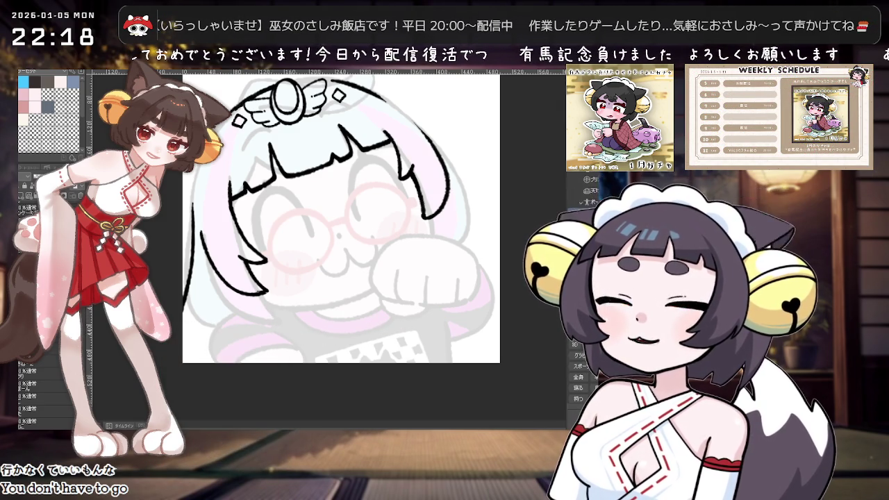
Remove the misplaced curve and ink a small pointed shape below the chin.
{"action": "scroll", "coordinate": [375, 250], "scroll_direction": "down", "scroll_amount": 1}
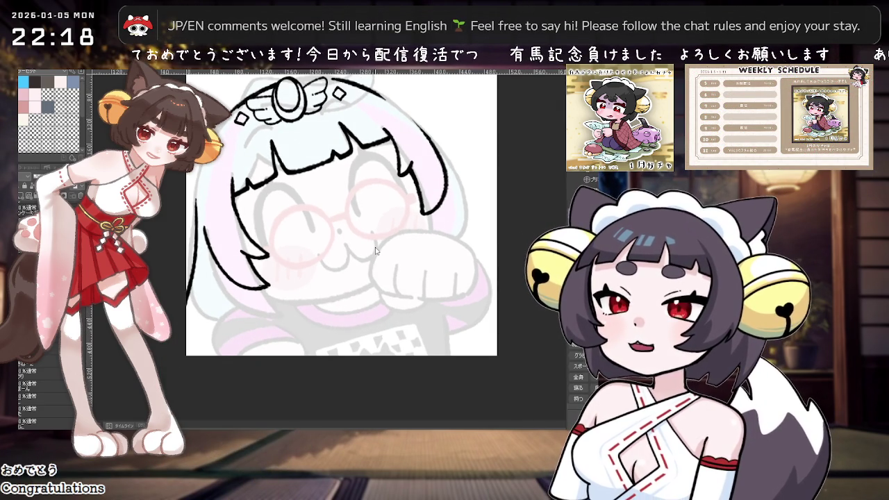
{"action": "left_click_drag", "start_coordinate": [276, 309], "coordinate": [356, 326]}
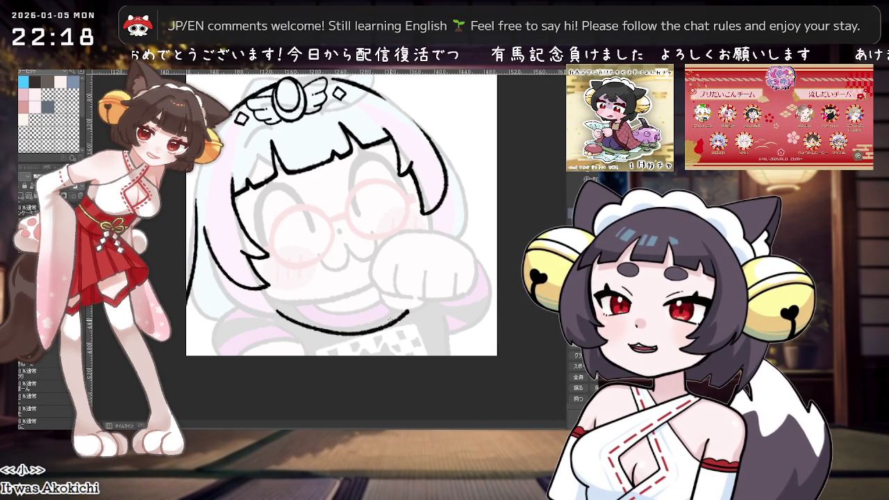
{"action": "key", "text": "ctrl+z"}
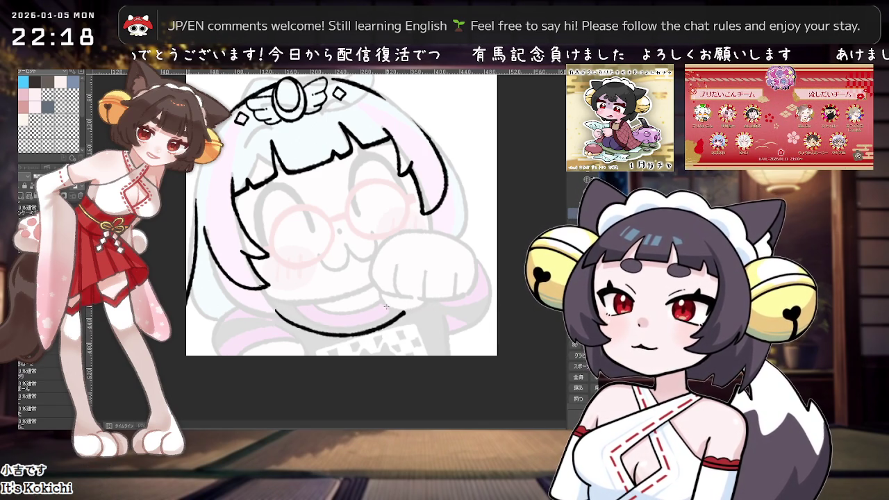
{"action": "left_click_drag", "start_coordinate": [368, 308], "coordinate": [379, 289]}
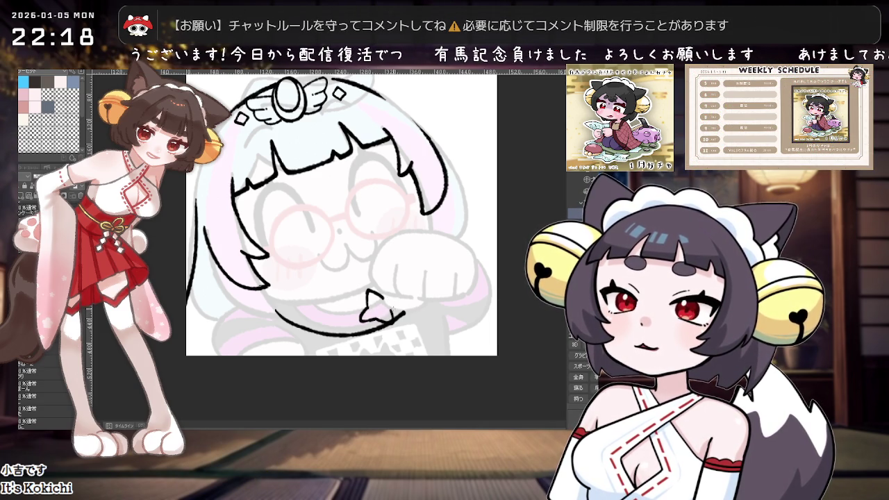
{"action": "mouse_move", "coordinate": [414, 299]}
{"action": "left_mouse_down"}
{"action": "mouse_move", "coordinate": [371, 212]}
{"action": "mouse_move", "coordinate": [321, 299]}
{"action": "left_mouse_up"}
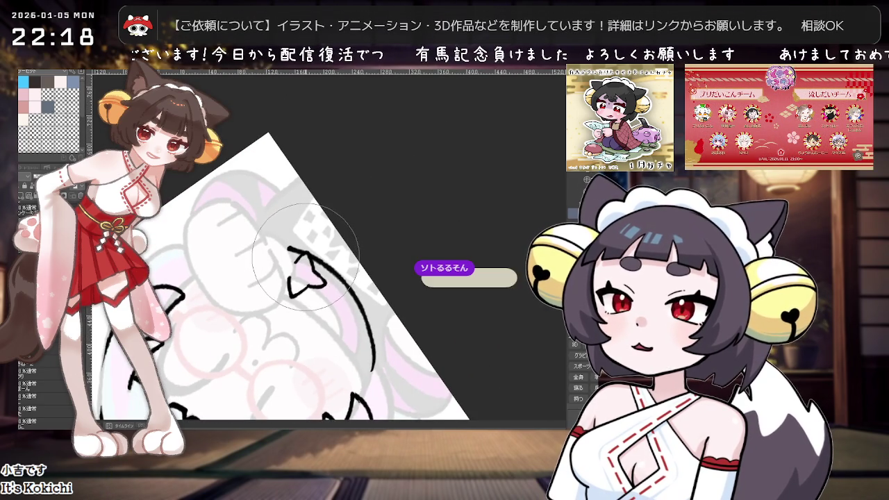
Turn the view nearly upright, then reset it to show the whole drawing.
{"action": "scroll", "coordinate": [298, 260], "scroll_direction": "up", "scroll_amount": 1}
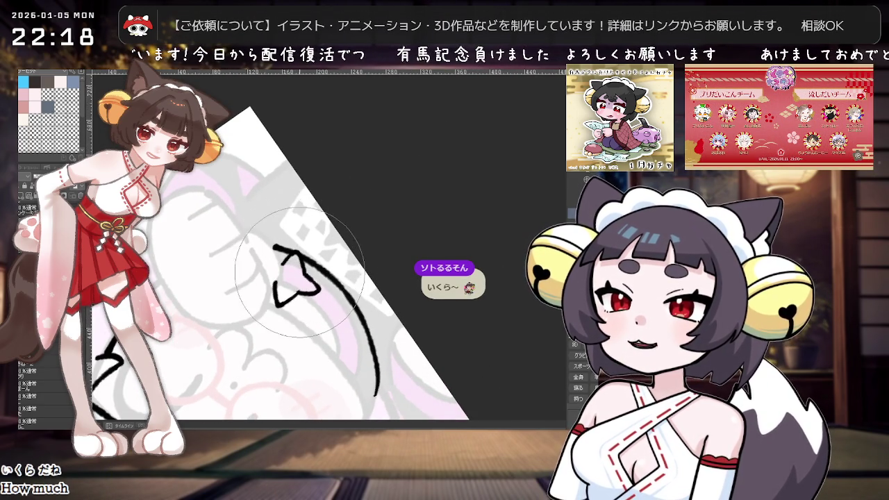
{"action": "left_click_drag", "start_coordinate": [291, 259], "coordinate": [433, 228]}
{"action": "key", "text": "ctrl+0"}
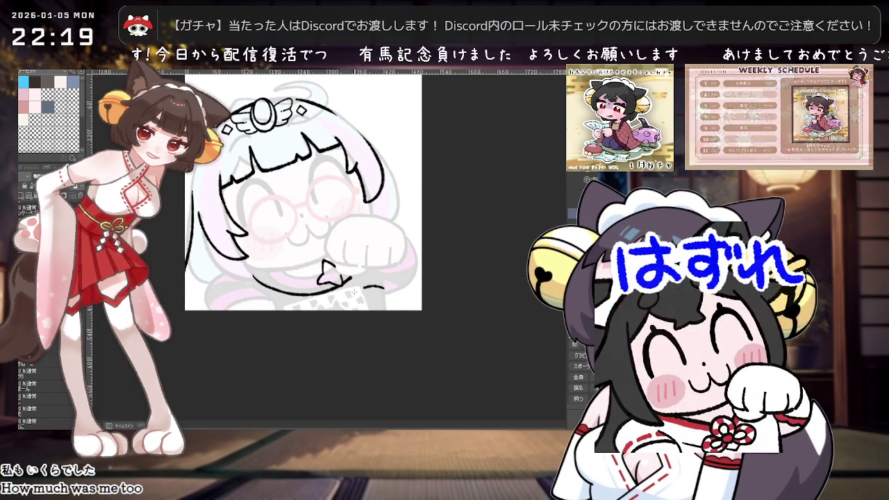
Draft a curved chin line and short strokes near the bottom of the drawing.
{"action": "left_click_drag", "start_coordinate": [380, 287], "coordinate": [355, 293]}
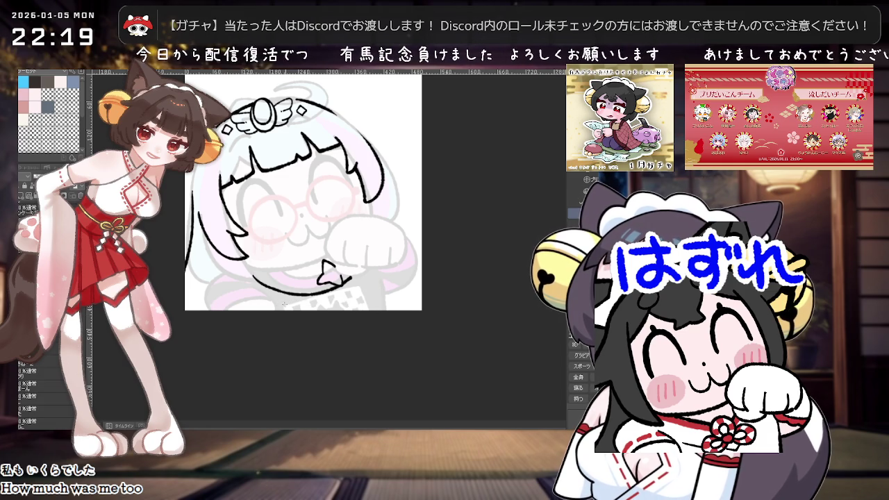
{"action": "left_click_drag", "start_coordinate": [325, 295], "coordinate": [252, 275]}
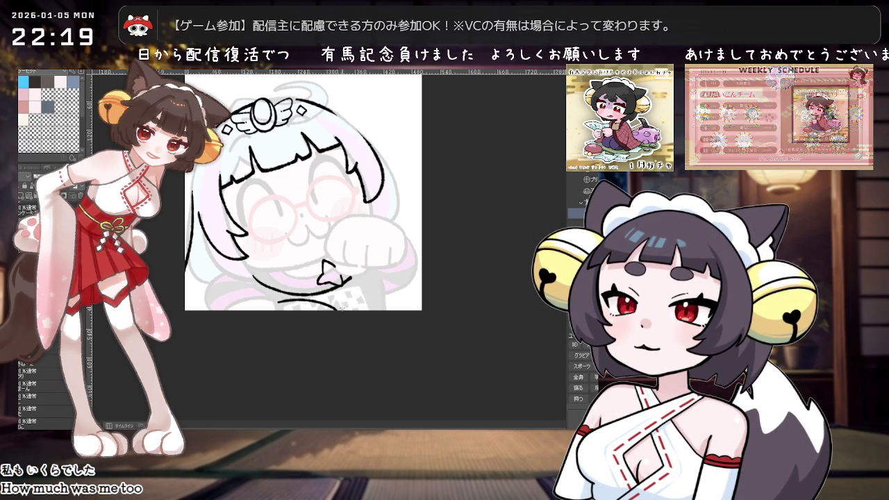
{"action": "left_click_drag", "start_coordinate": [383, 283], "coordinate": [333, 295]}
{"action": "key", "text": "ctrl+z"}
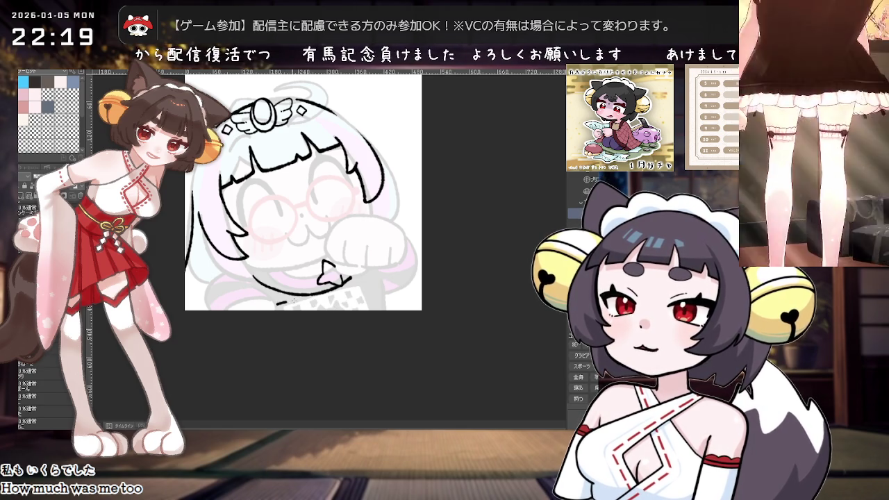
{"action": "left_click_drag", "start_coordinate": [278, 303], "coordinate": [333, 301]}
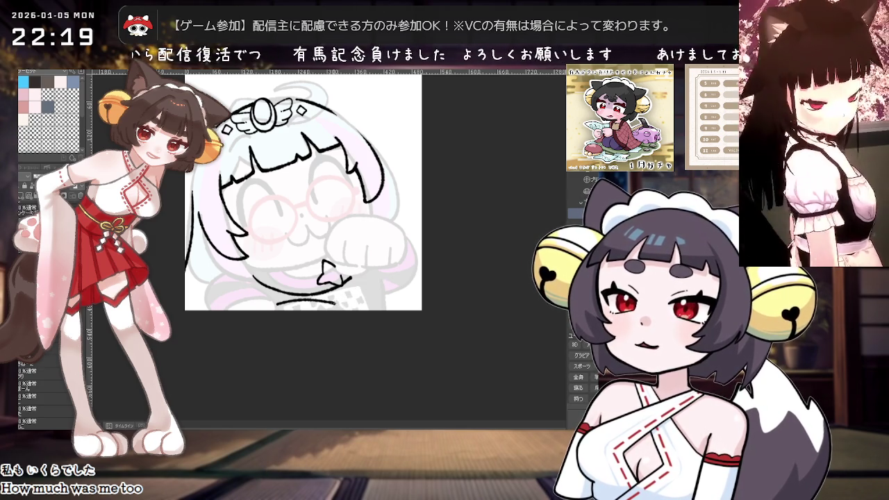
Undo the bottom strokes, briefly restoring then removing the long lower curve.
{"action": "scroll", "coordinate": [483, 277], "scroll_direction": "down", "scroll_amount": 2}
{"action": "scroll", "coordinate": [483, 277], "scroll_direction": "up", "scroll_amount": 2}
{"action": "scroll", "coordinate": [472, 274], "scroll_direction": "up", "scroll_amount": 1}
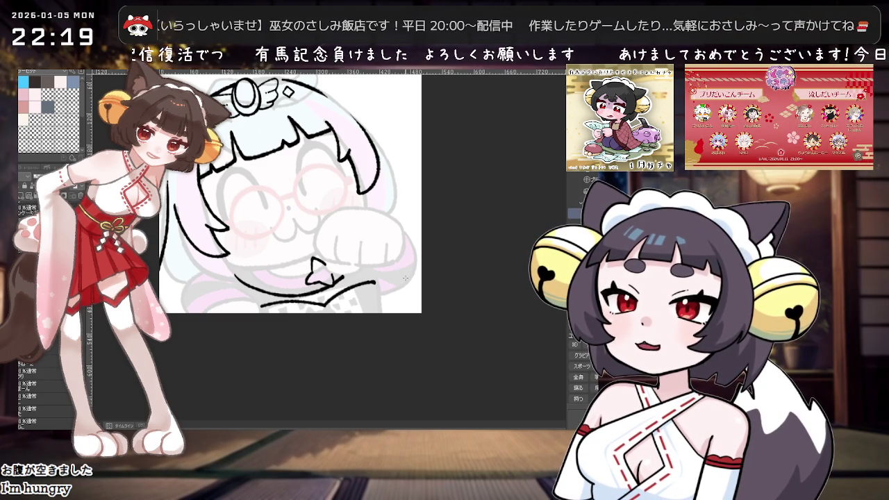
{"action": "key", "text": "ctrl+z"}
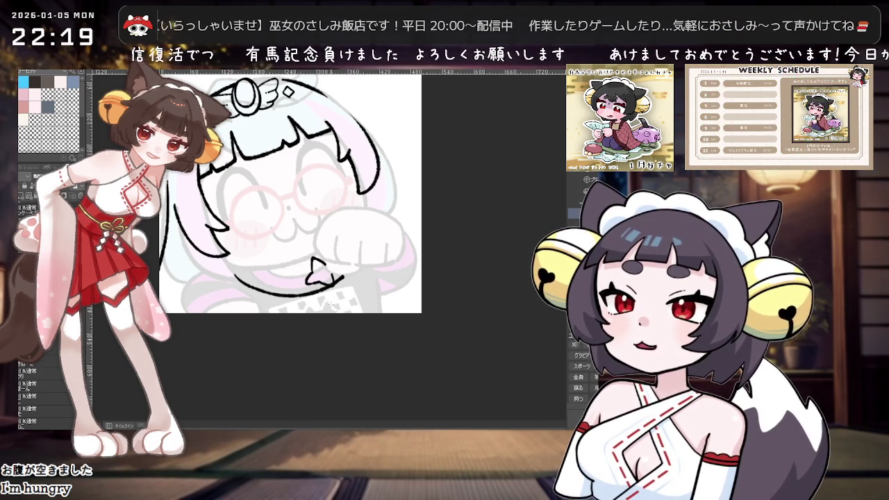
{"action": "key", "text": "ctrl+z"}
{"action": "key", "text": "ctrl+z"}
{"action": "key", "text": "ctrl+y"}
{"action": "key", "text": "ctrl+z"}
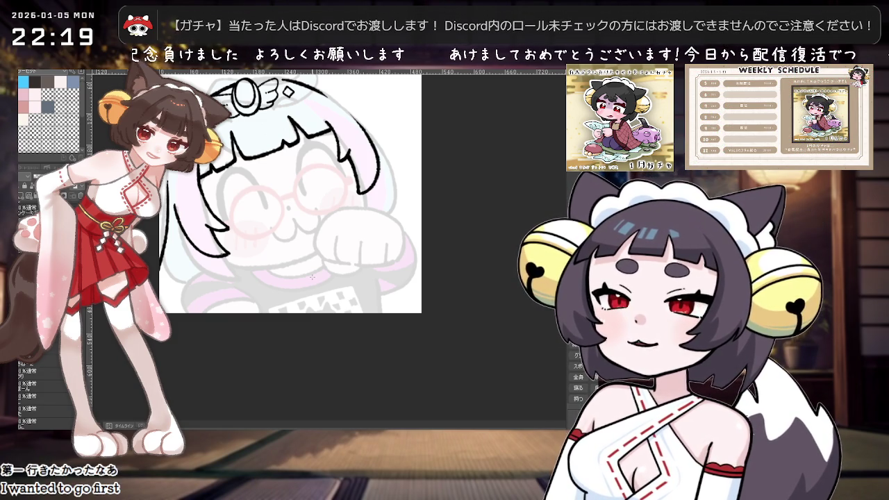
{"action": "scroll", "coordinate": [322, 291], "scroll_direction": "up", "scroll_amount": 2}
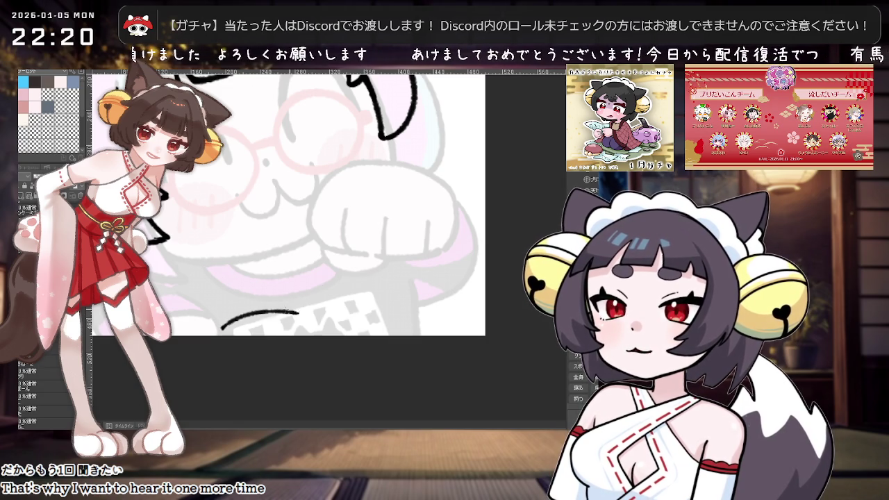
{"action": "left_click_drag", "start_coordinate": [316, 319], "coordinate": [415, 290]}
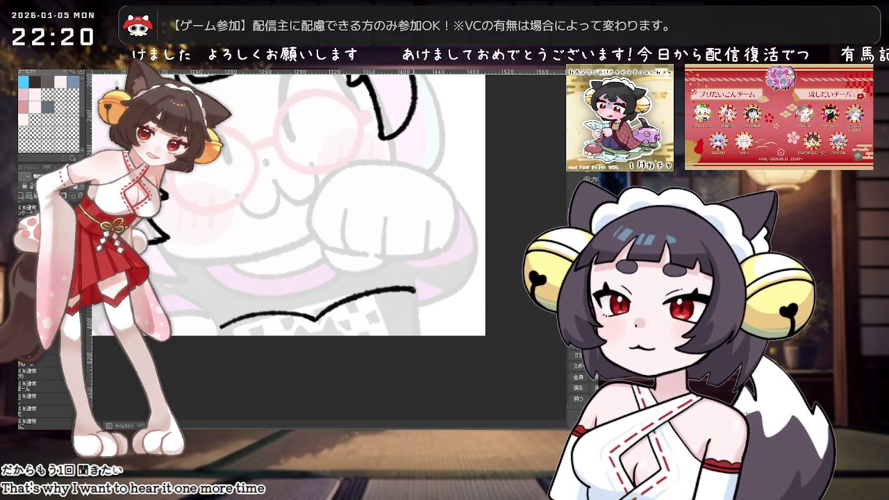
{"action": "left_click_drag", "start_coordinate": [316, 320], "coordinate": [415, 283]}
{"action": "scroll", "coordinate": [416, 283], "scroll_direction": "down", "scroll_amount": 1}
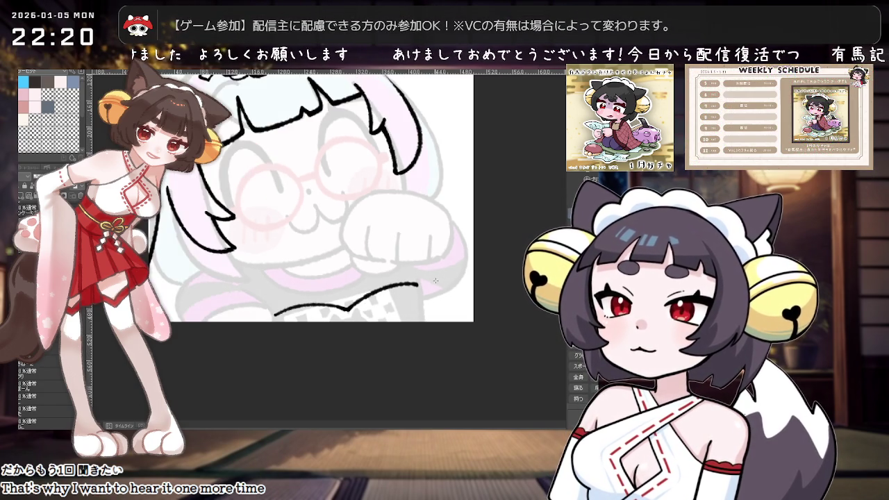
{"action": "key", "text": "ctrl+z"}
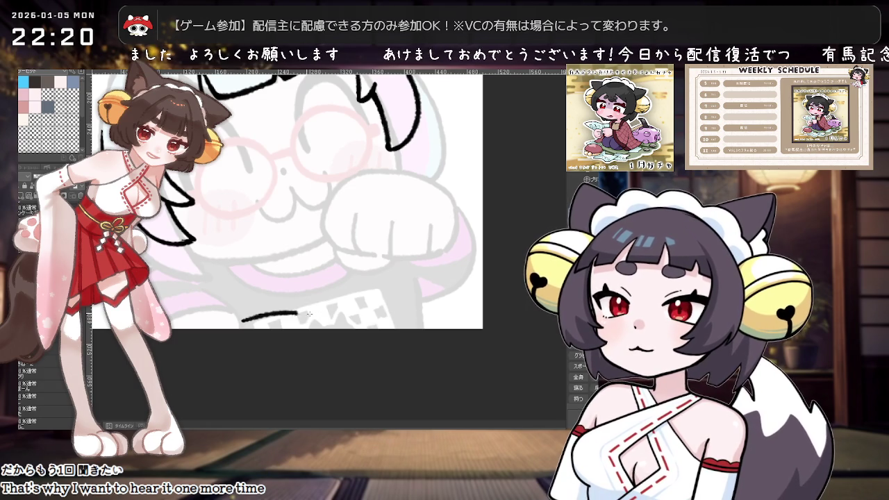
{"action": "key", "text": "ctrl+minus"}
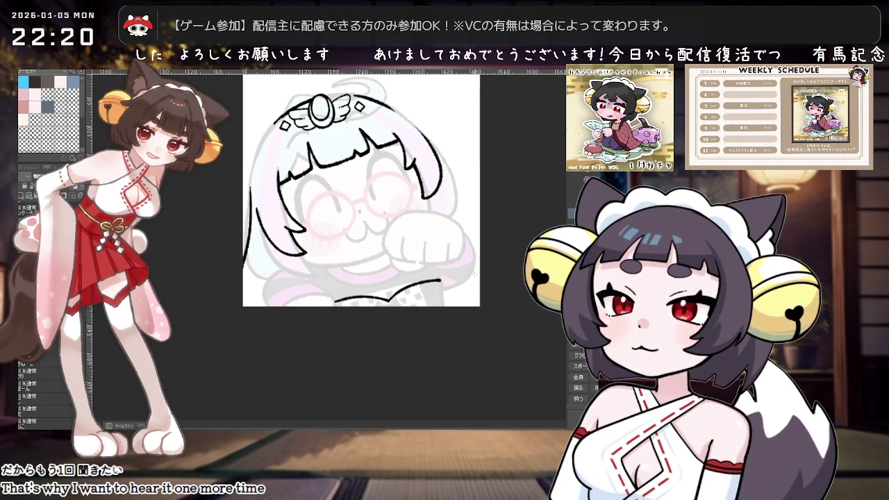
{"action": "key", "text": "ctrl+plus"}
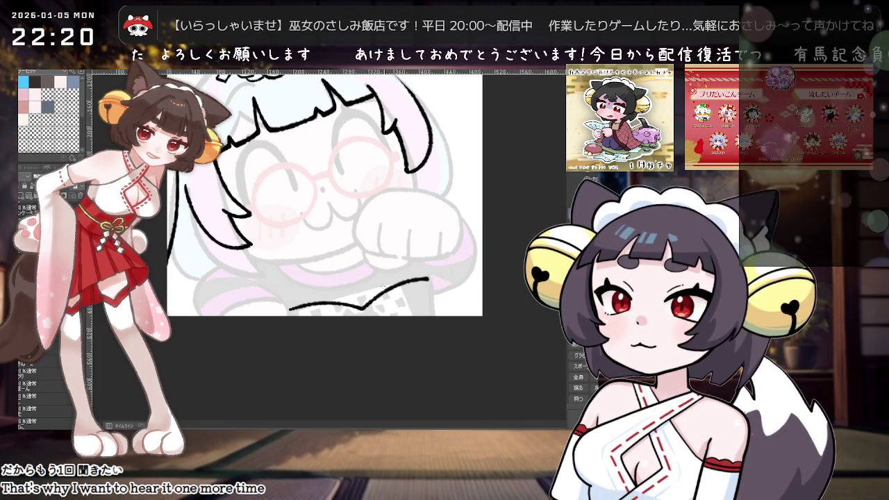
{"action": "left_click_drag", "start_coordinate": [416, 264], "coordinate": [433, 279]}
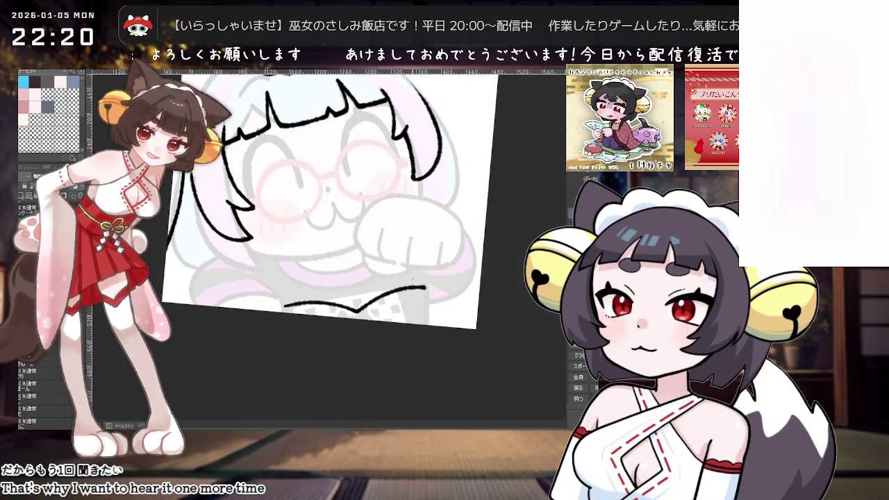
{"action": "key", "text": "ctrl+z"}
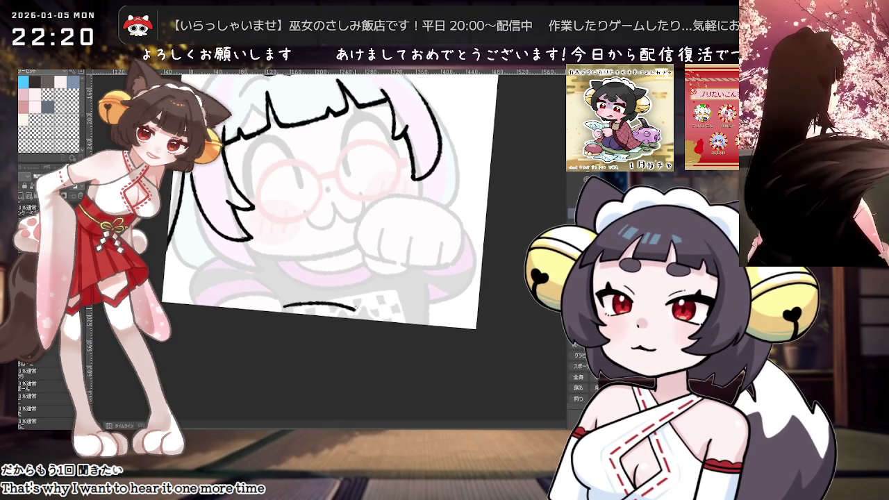
{"action": "key", "text": "ctrl+y"}
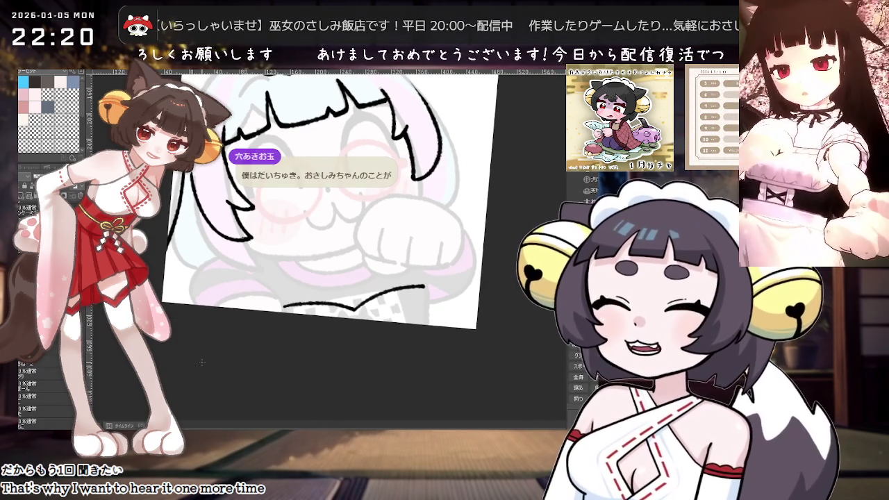
{"action": "mouse_move", "coordinate": [281, 298]}
{"action": "left_mouse_down"}
{"action": "mouse_move", "coordinate": [306, 298]}
{"action": "mouse_move", "coordinate": [407, 261]}
{"action": "left_mouse_up"}
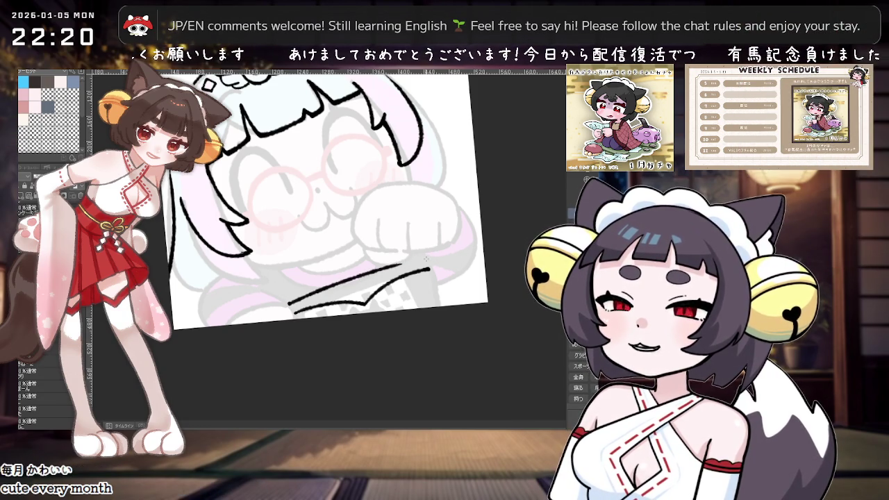
{"action": "key", "text": "ctrl+z"}
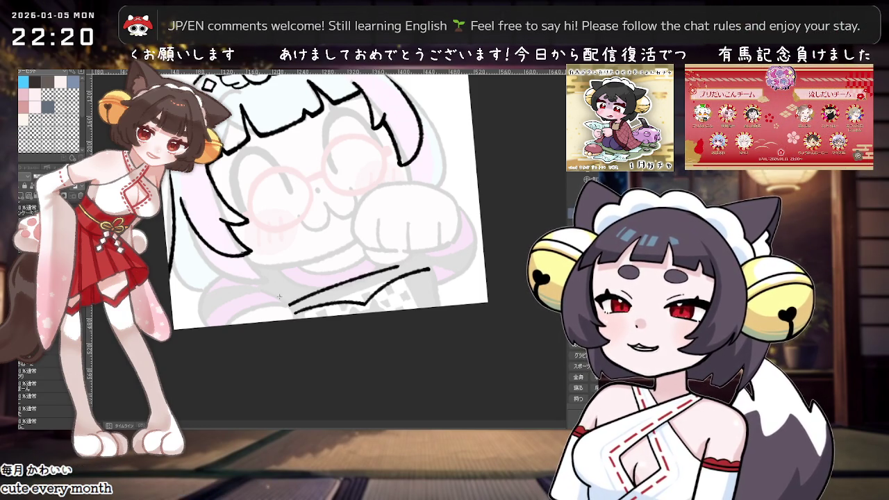
{"action": "key", "text": "ctrl+z"}
{"action": "left_click_drag", "start_coordinate": [280, 299], "coordinate": [380, 261]}
{"action": "key", "text": "ctrl+z"}
{"action": "left_click_drag", "start_coordinate": [278, 297], "coordinate": [373, 262]}
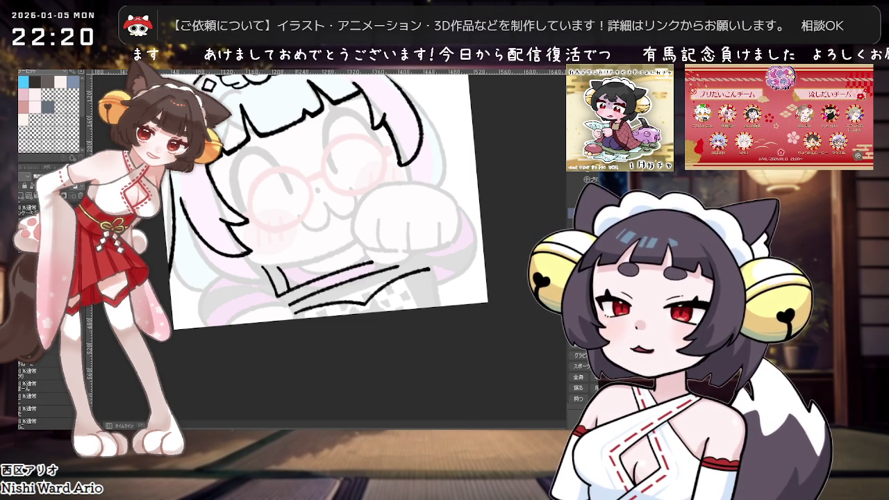
{"action": "scroll", "coordinate": [307, 293], "scroll_direction": "up", "scroll_amount": 1}
{"action": "scroll", "coordinate": [307, 293], "scroll_direction": "up", "scroll_amount": 1}
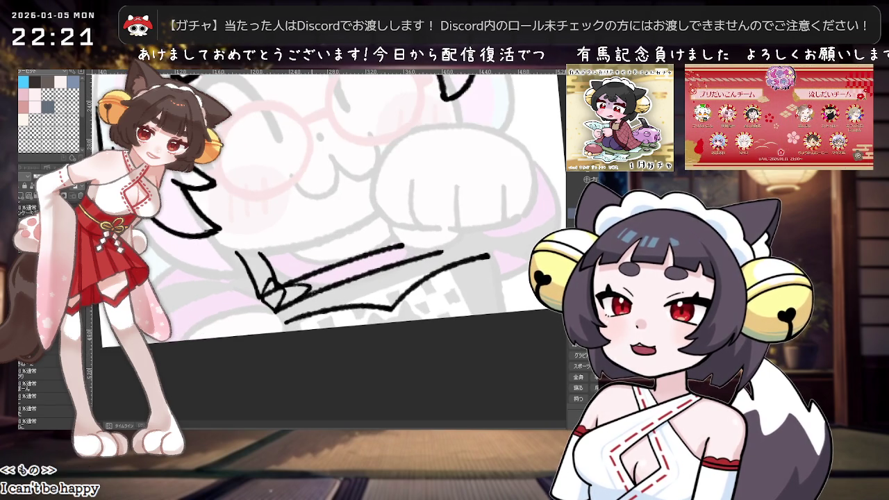
Ink a first short stroke at the collar's left corner, angling the canvas to suit.
{"action": "scroll", "coordinate": [303, 280], "scroll_direction": "up", "scroll_amount": 2}
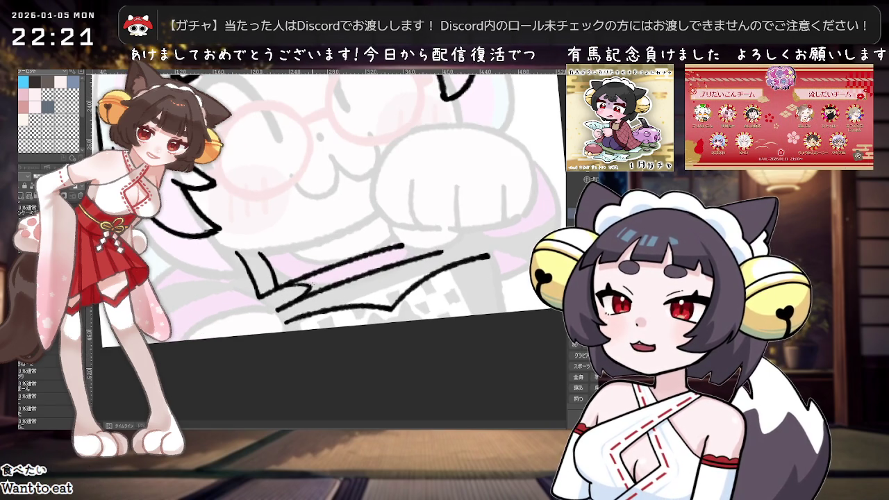
{"action": "left_click_drag", "start_coordinate": [263, 290], "coordinate": [273, 277]}
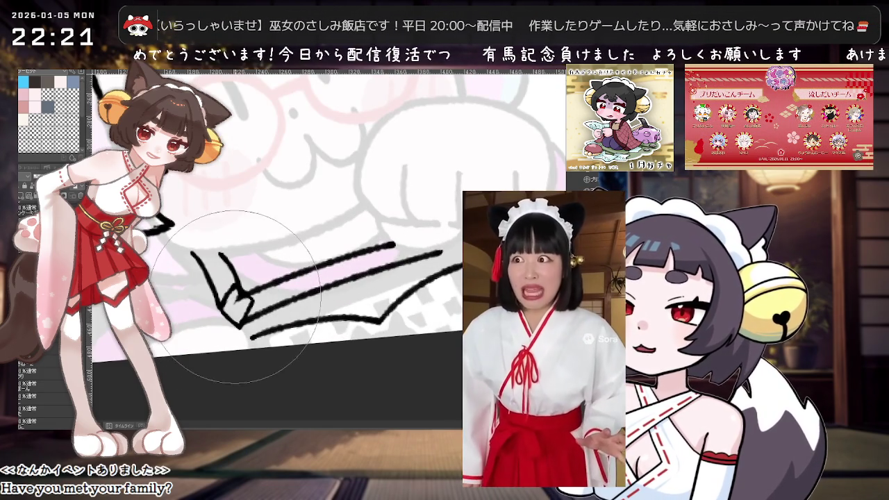
{"action": "left_click_drag", "start_coordinate": [239, 300], "coordinate": [342, 348]}
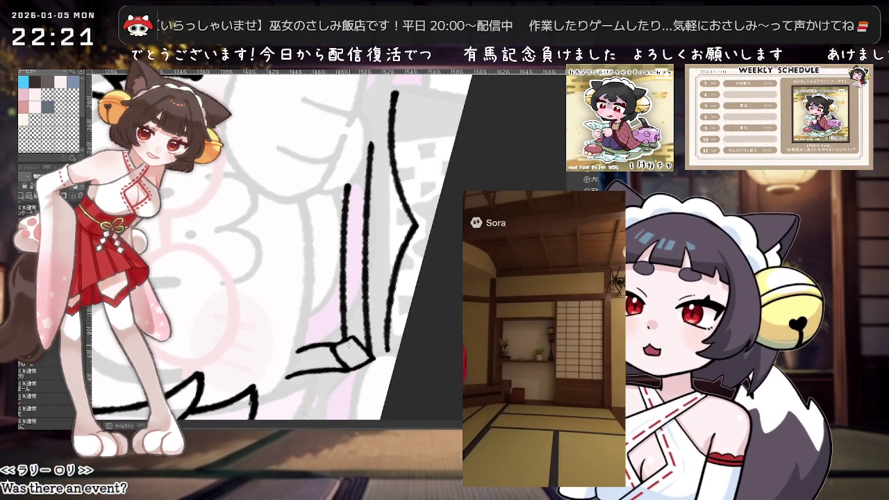
{"action": "left_click_drag", "start_coordinate": [312, 277], "coordinate": [361, 209]}
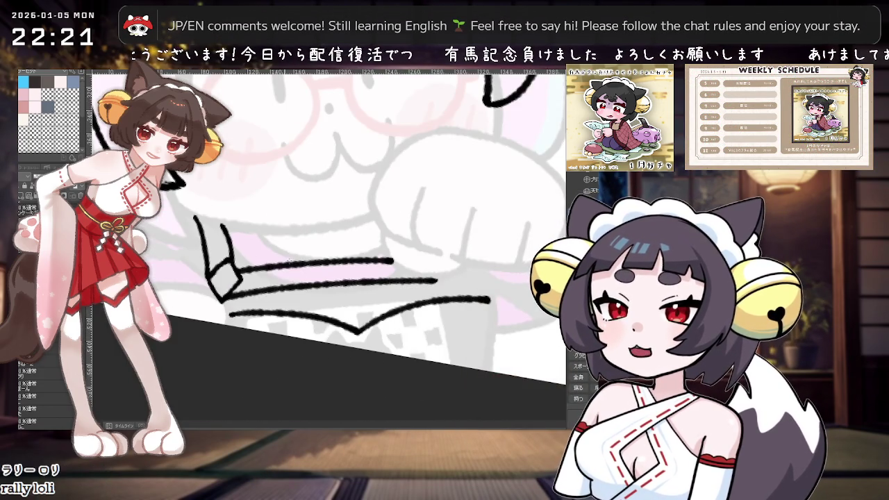
{"action": "left_click_drag", "start_coordinate": [327, 277], "coordinate": [348, 264]}
Add strokes closing the folded collar corner, then zoom out to see the whole character.
{"action": "left_click_drag", "start_coordinate": [260, 311], "coordinate": [297, 299]}
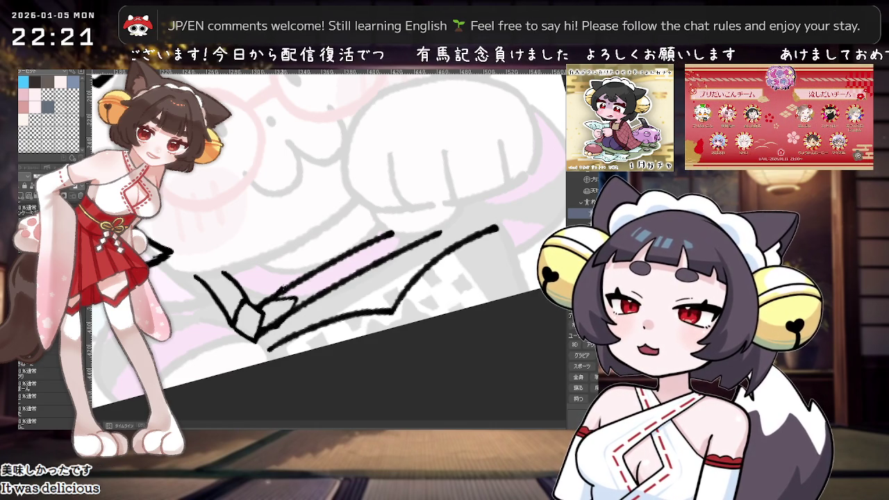
{"action": "left_click_drag", "start_coordinate": [316, 286], "coordinate": [295, 305]}
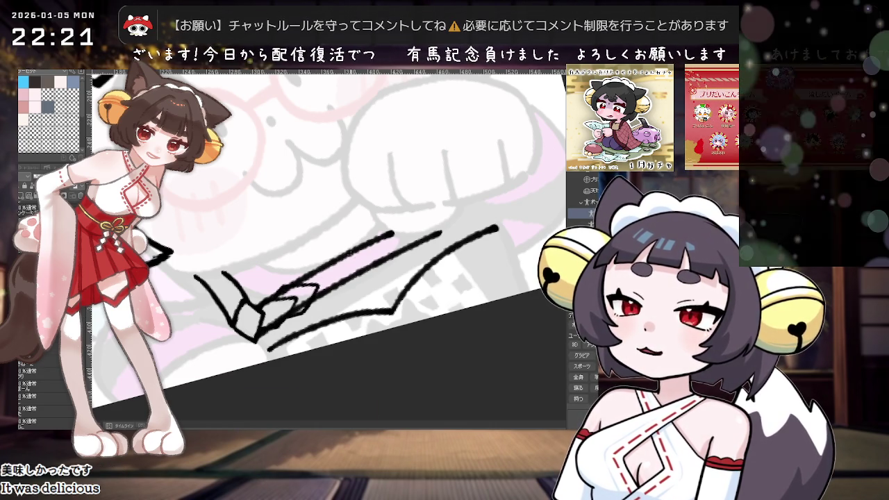
{"action": "key", "text": "minus"}
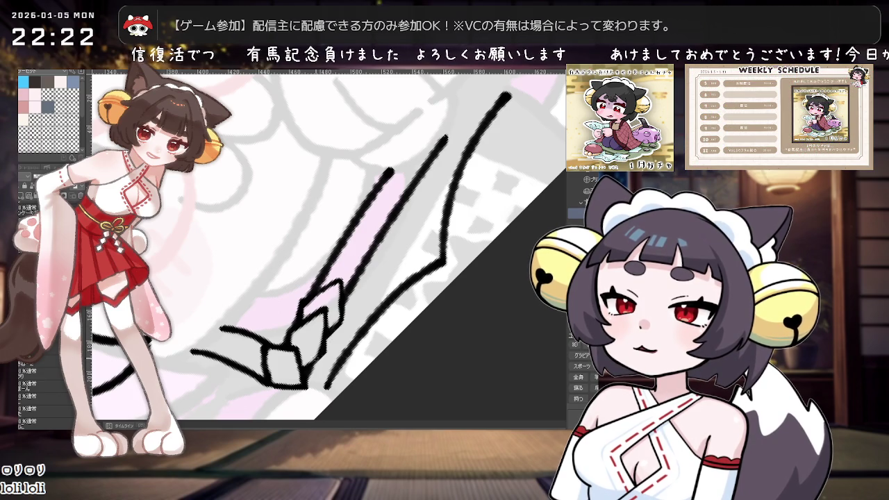
{"action": "key", "text": "minus"}
{"action": "key", "text": "minus"}
{"action": "key", "text": "minus"}
{"action": "key", "text": "minus"}
{"action": "key", "text": "minus"}
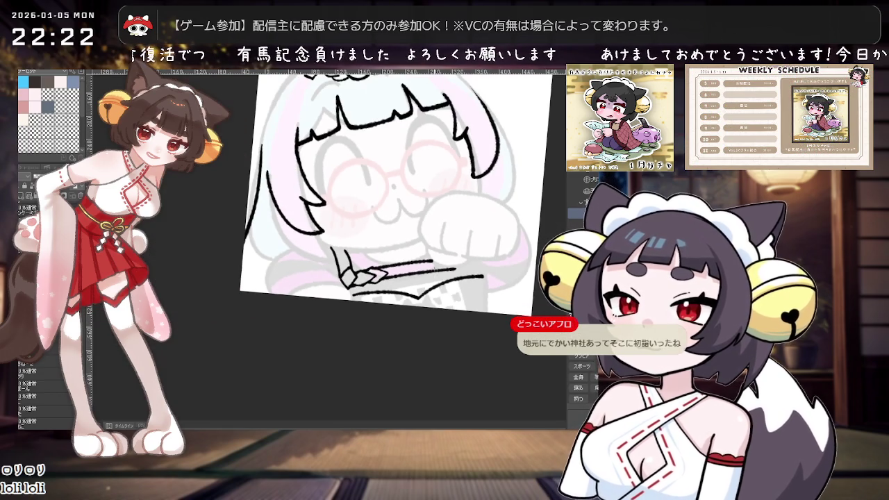
Zoom in on the collar and ink a short diagonal line on its folded corner.
{"action": "key", "text": "plus"}
{"action": "key", "text": "plus"}
{"action": "key", "text": "plus"}
{"action": "key", "text": "plus"}
{"action": "key", "text": "plus"}
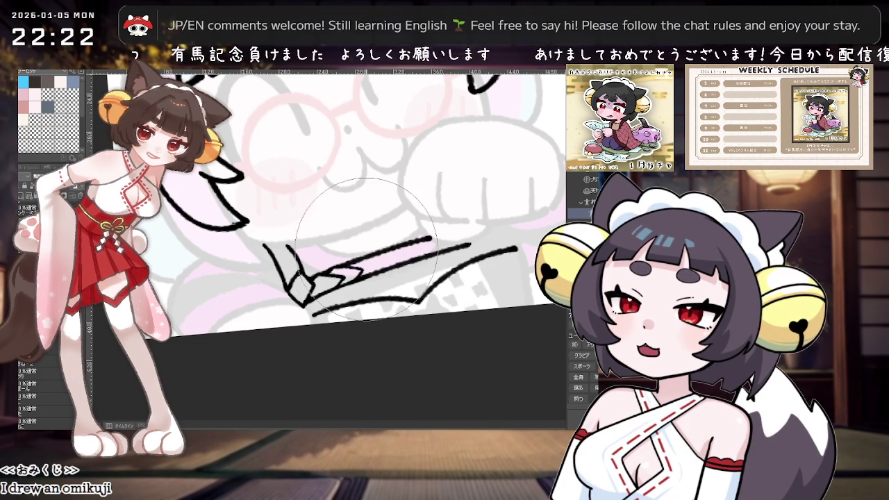
{"action": "scroll", "coordinate": [326, 271], "scroll_direction": "down", "scroll_amount": 2}
{"action": "scroll", "coordinate": [444, 284], "scroll_direction": "down", "scroll_amount": 2}
{"action": "scroll", "coordinate": [434, 288], "scroll_direction": "up", "scroll_amount": 1}
{"action": "scroll", "coordinate": [418, 300], "scroll_direction": "up", "scroll_amount": 1}
{"action": "left_click_drag", "start_coordinate": [409, 310], "coordinate": [403, 323]}
{"action": "left_click_drag", "start_coordinate": [324, 275], "coordinate": [301, 298]}
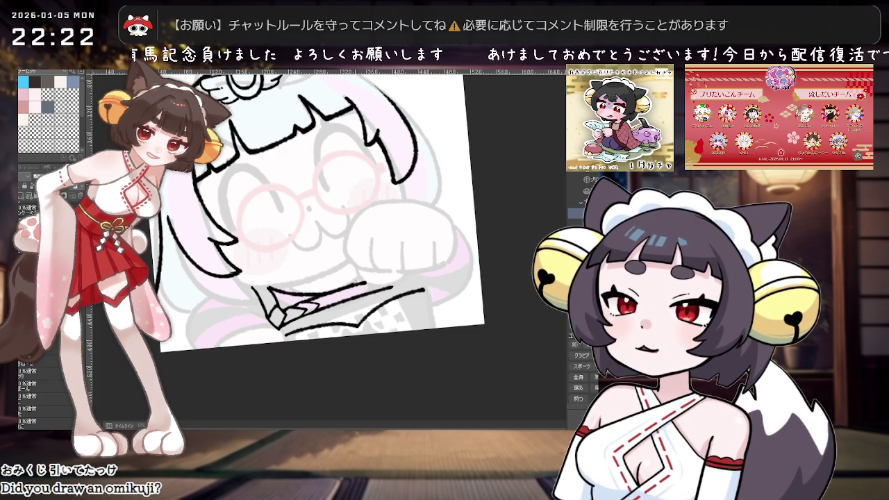
{"action": "scroll", "coordinate": [472, 262], "scroll_direction": "down", "scroll_amount": 2}
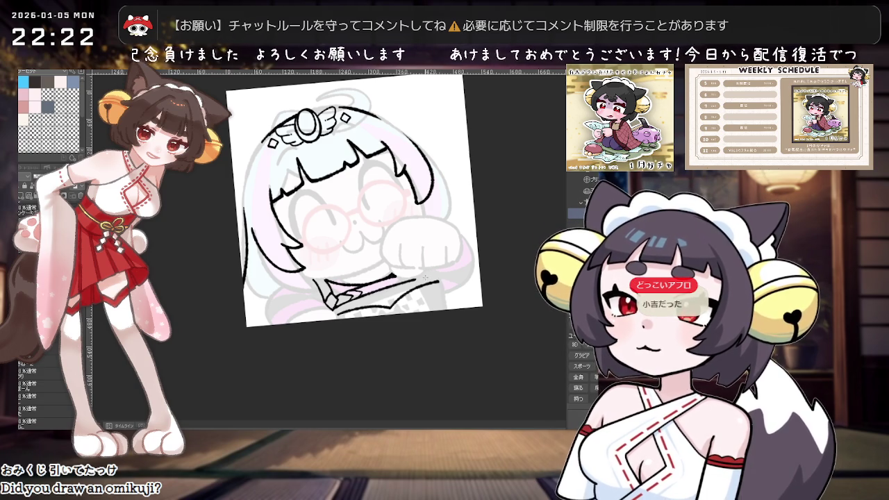
{"action": "mouse_move", "coordinate": [426, 280]}
{"action": "left_mouse_down"}
{"action": "mouse_move", "coordinate": [361, 298]}
{"action": "mouse_move", "coordinate": [292, 279]}
{"action": "mouse_move", "coordinate": [401, 268]}
{"action": "mouse_move", "coordinate": [393, 272]}
{"action": "left_mouse_up"}
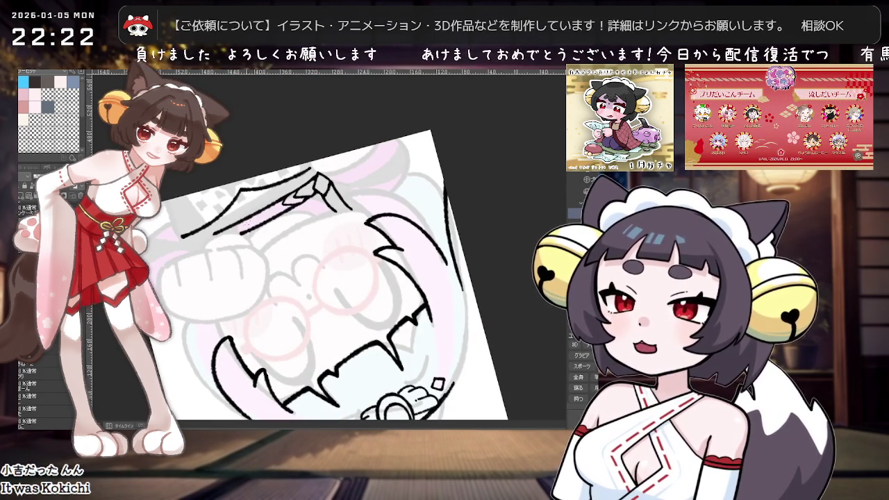
Draw a collar line rising to the right and a short line beside it.
{"action": "left_click_drag", "start_coordinate": [242, 231], "coordinate": [306, 208]}
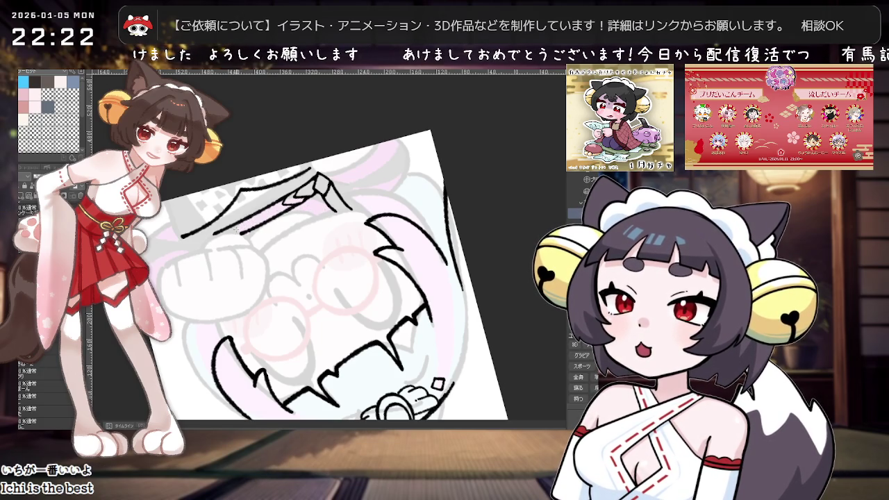
{"action": "mouse_move", "coordinate": [278, 214]}
{"action": "left_mouse_down"}
{"action": "mouse_move", "coordinate": [336, 205]}
{"action": "mouse_move", "coordinate": [339, 274]}
{"action": "left_mouse_up"}
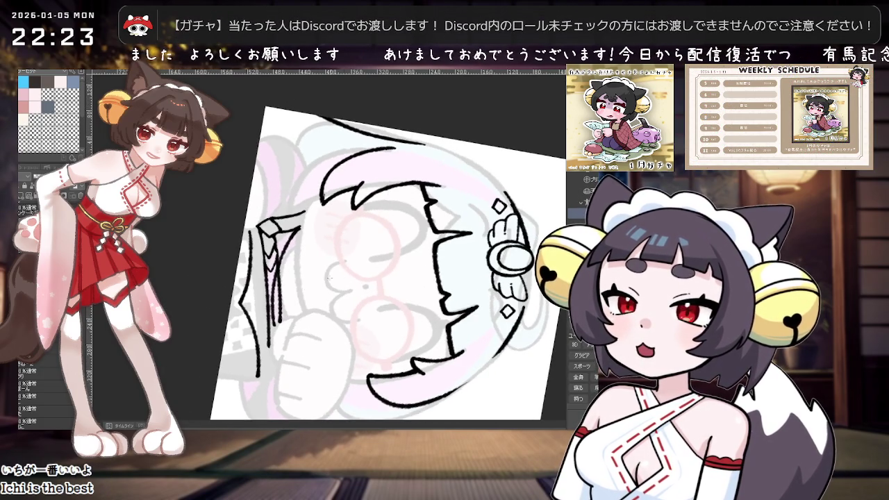
{"action": "scroll", "coordinate": [290, 285], "scroll_direction": "up", "scroll_amount": 3}
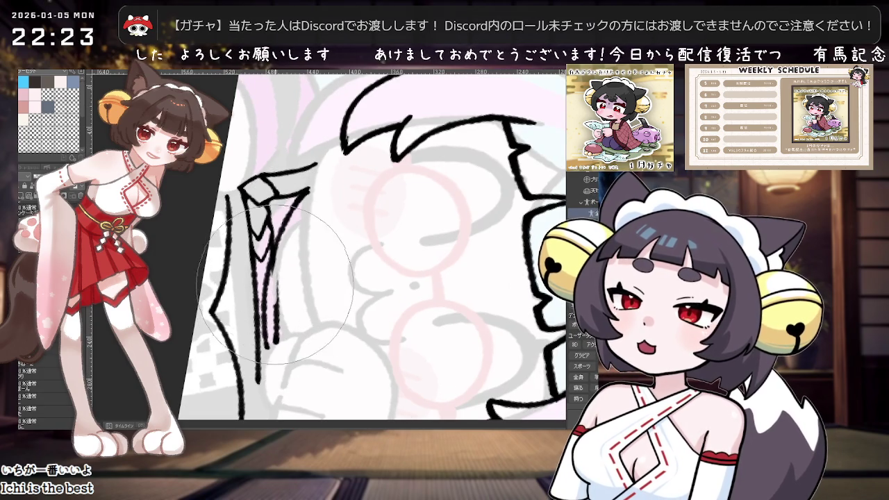
Erase the stray short lines near the collar corner and reposition the view.
{"action": "left_click_drag", "start_coordinate": [274, 285], "coordinate": [277, 340]}
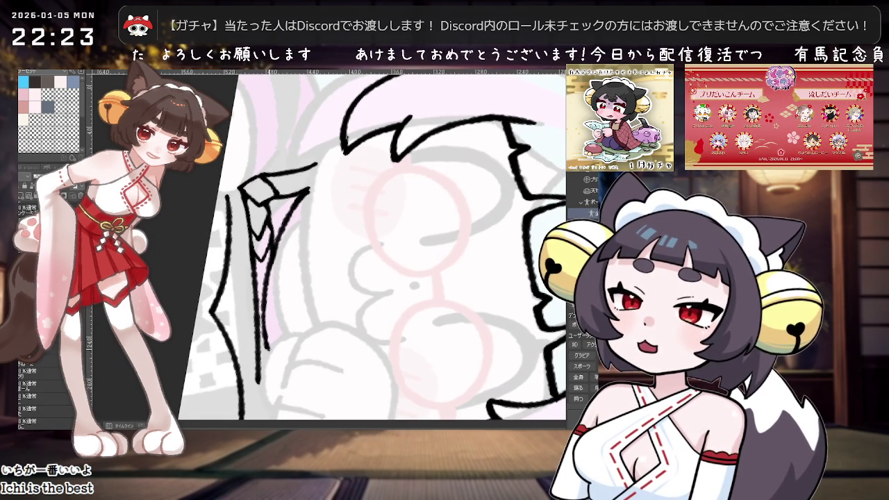
{"action": "scroll", "coordinate": [452, 274], "scroll_direction": "down", "scroll_amount": 5}
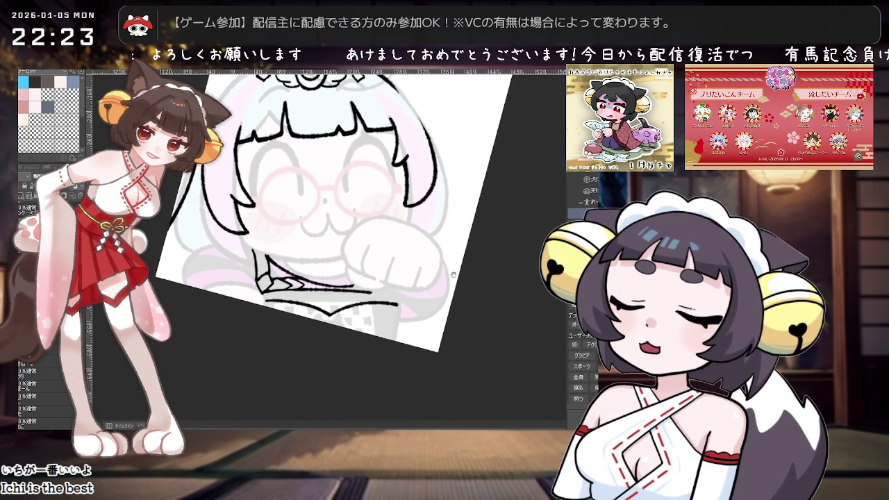
{"action": "scroll", "coordinate": [452, 273], "scroll_direction": "up", "scroll_amount": 3}
{"action": "left_click_drag", "start_coordinate": [362, 272], "coordinate": [327, 222]}
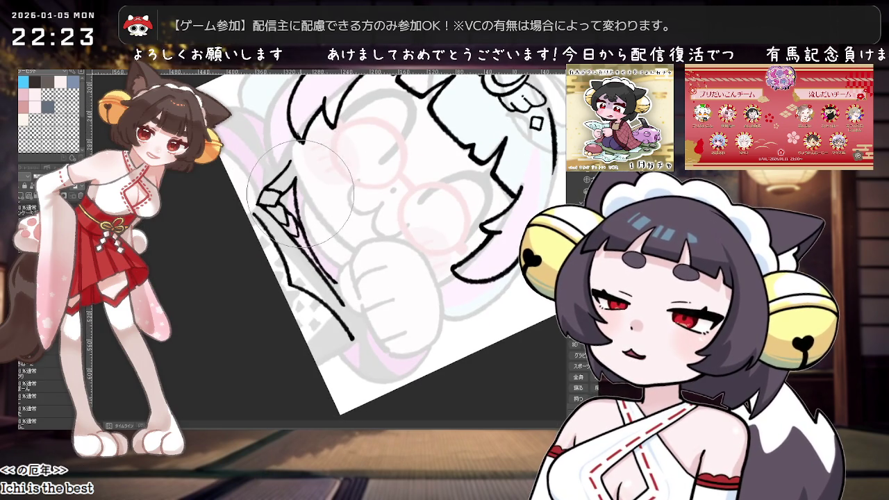
{"action": "scroll", "coordinate": [300, 194], "scroll_direction": "down", "scroll_amount": 2}
{"action": "mouse_move", "coordinate": [300, 194]}
{"action": "left_mouse_down"}
{"action": "mouse_move", "coordinate": [370, 154]}
{"action": "mouse_move", "coordinate": [420, 207]}
{"action": "mouse_move", "coordinate": [394, 208]}
{"action": "left_mouse_up"}
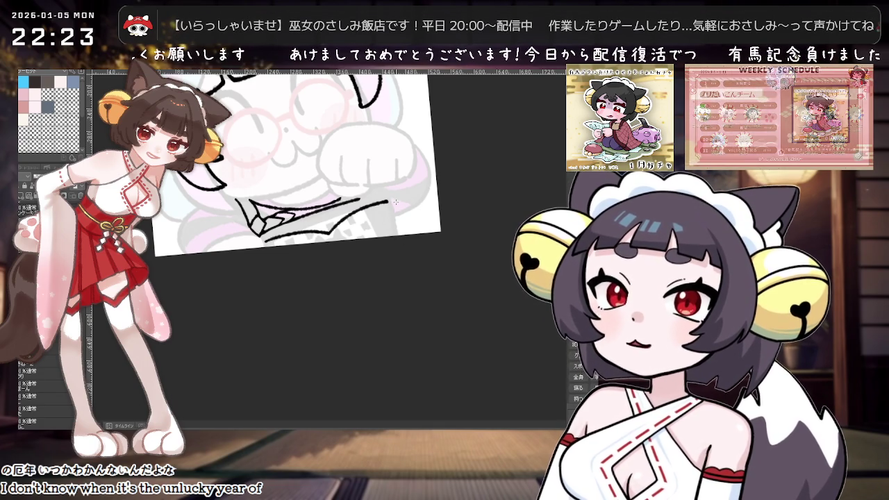
Add a short curved collar stroke and tilt the canvas about 15 degrees.
{"action": "scroll", "coordinate": [361, 214], "scroll_direction": "up", "scroll_amount": 1}
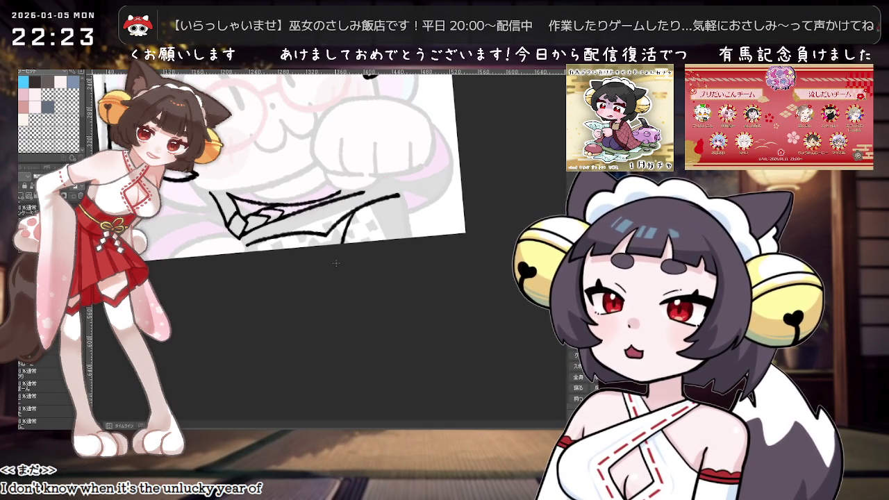
{"action": "left_click_drag", "start_coordinate": [352, 219], "coordinate": [343, 242]}
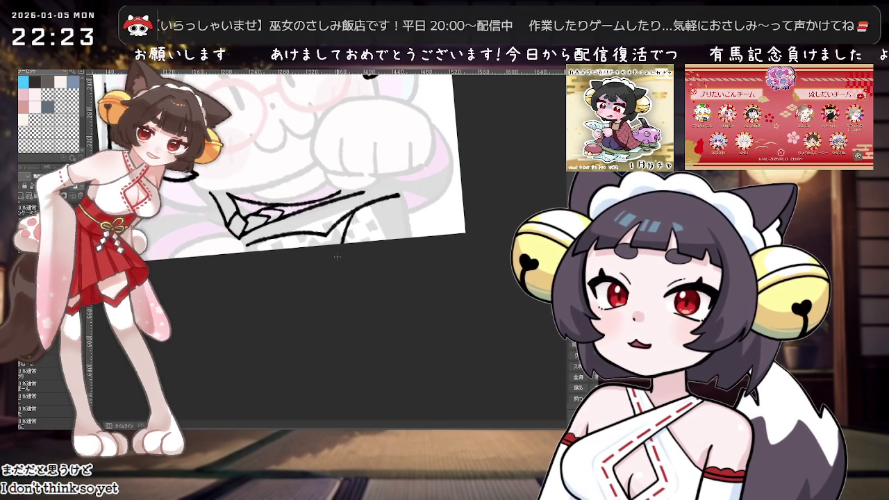
{"action": "left_click_drag", "start_coordinate": [338, 256], "coordinate": [350, 196]}
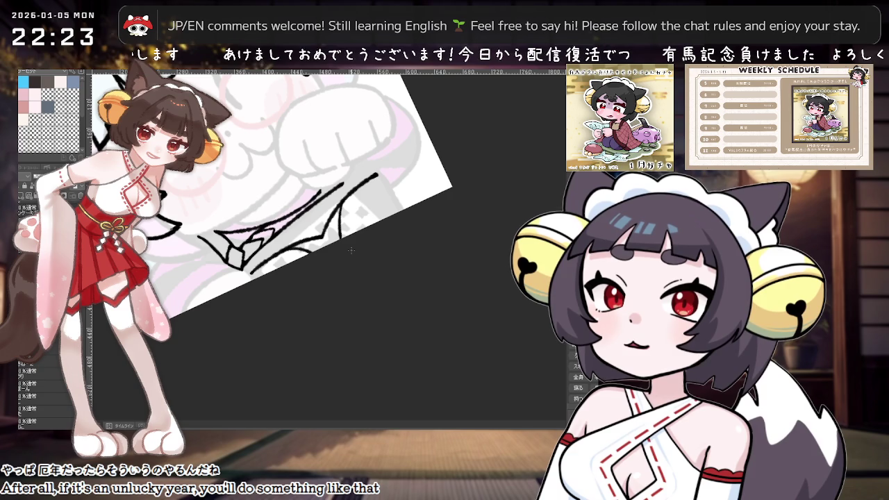
{"action": "left_click_drag", "start_coordinate": [390, 198], "coordinate": [435, 223]}
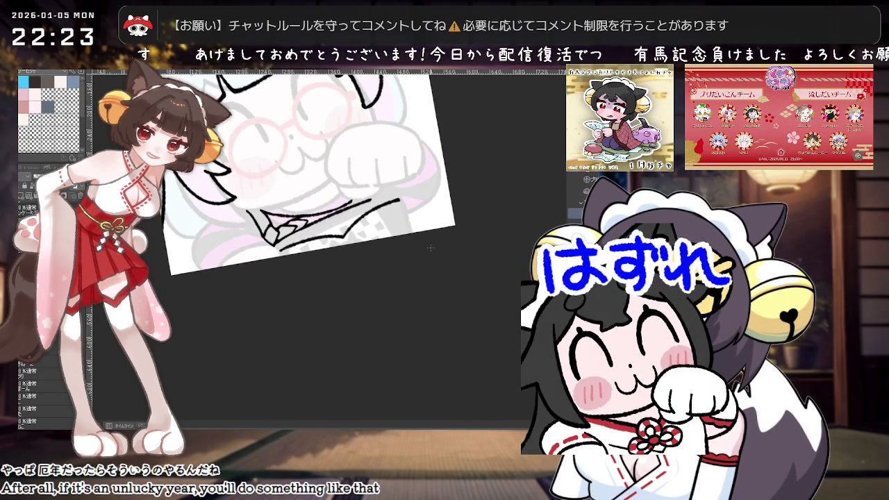
Erase part of the collar's hatched lines and re-ink its lower edge line.
{"action": "left_click_drag", "start_coordinate": [305, 223], "coordinate": [361, 215]}
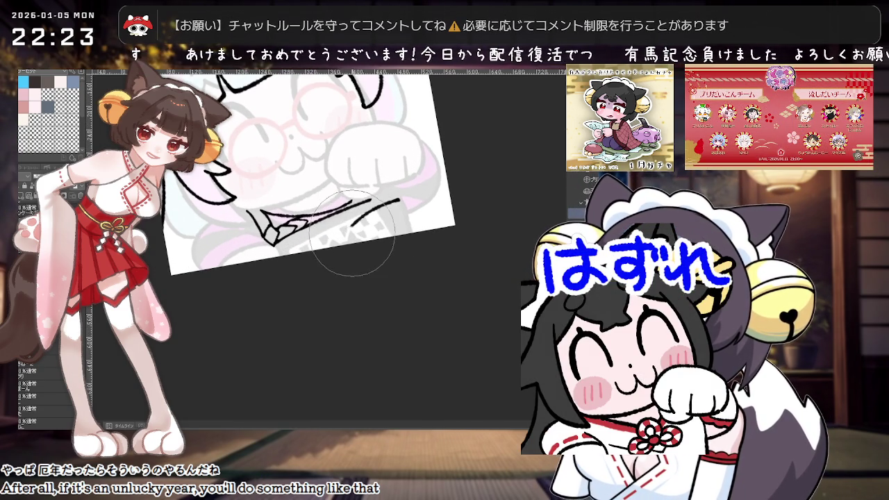
{"action": "left_click_drag", "start_coordinate": [281, 244], "coordinate": [342, 241]}
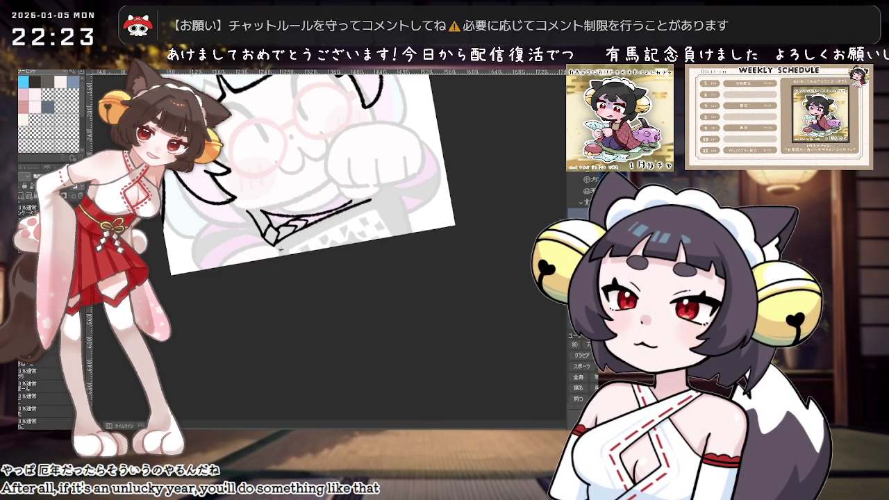
{"action": "left_click_drag", "start_coordinate": [280, 249], "coordinate": [357, 239]}
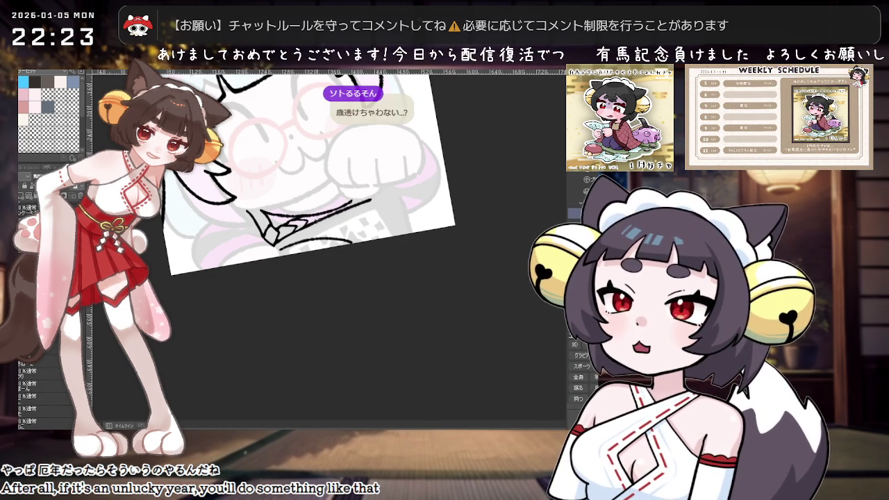
{"action": "mouse_move", "coordinate": [288, 247]}
{"action": "left_mouse_down"}
{"action": "mouse_move", "coordinate": [347, 243]}
{"action": "mouse_move", "coordinate": [399, 207]}
{"action": "left_mouse_up"}
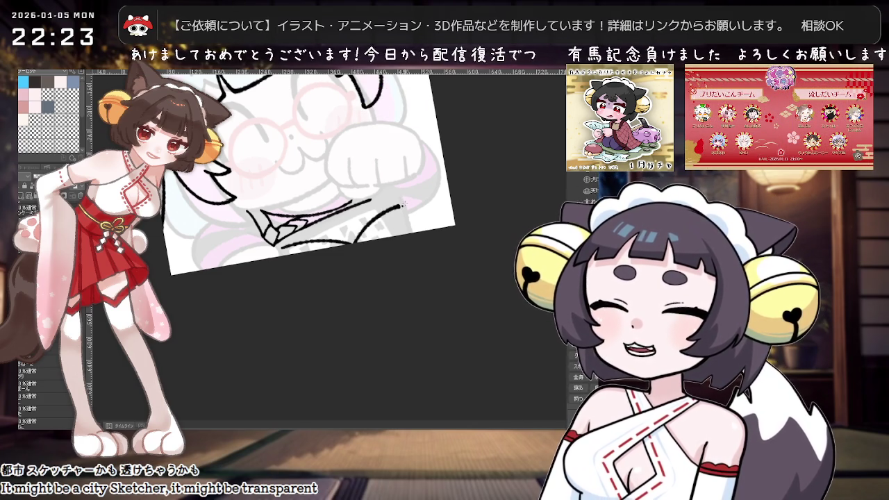
{"action": "key", "text": "minus"}
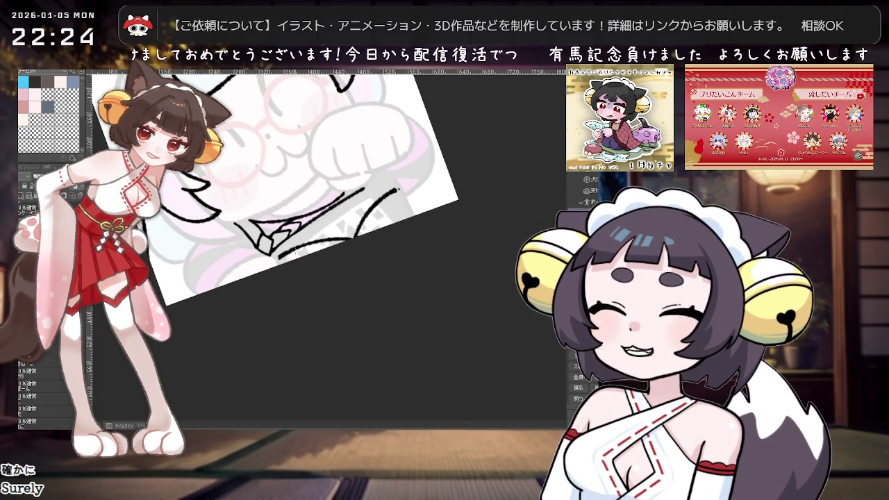
Pan and rotate the canvas so the head and winged ornament sit upright in view.
{"action": "mouse_move", "coordinate": [416, 224]}
{"action": "left_mouse_down"}
{"action": "mouse_move", "coordinate": [371, 270]}
{"action": "mouse_move", "coordinate": [393, 317]}
{"action": "mouse_move", "coordinate": [379, 277]}
{"action": "mouse_move", "coordinate": [347, 291]}
{"action": "left_mouse_up"}
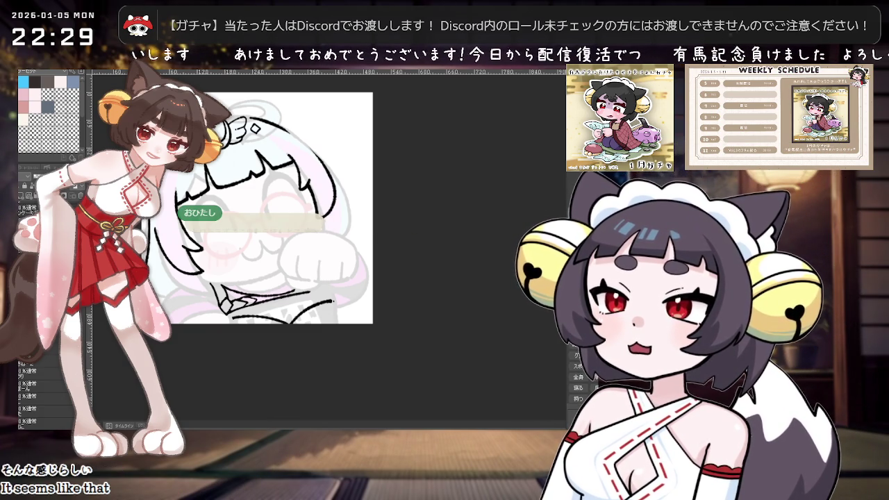
Frame the lower face and ink a short curve at the collar's right end beside the paw.
{"action": "scroll", "coordinate": [300, 183], "scroll_direction": "up", "scroll_amount": 1}
{"action": "scroll", "coordinate": [300, 183], "scroll_direction": "up", "scroll_amount": 1}
{"action": "scroll", "coordinate": [300, 184], "scroll_direction": "up", "scroll_amount": 1}
{"action": "scroll", "coordinate": [300, 186], "scroll_direction": "up", "scroll_amount": 1}
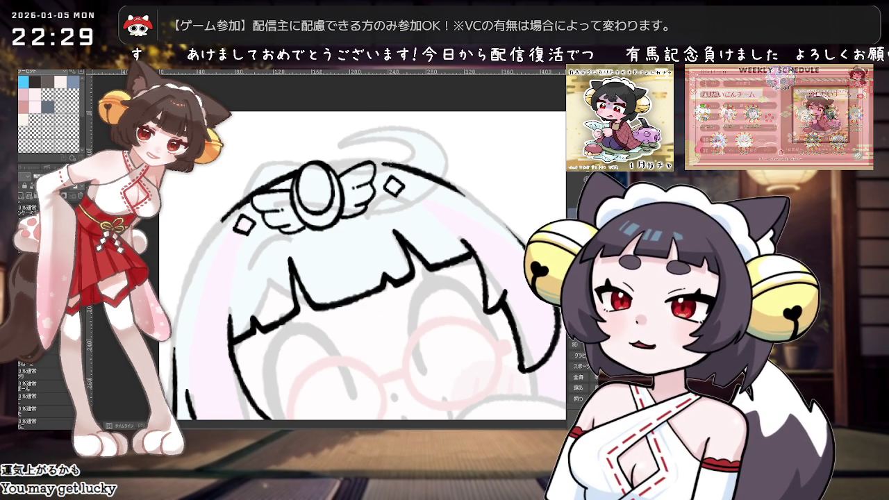
{"action": "scroll", "coordinate": [361, 264], "scroll_direction": "down", "scroll_amount": 1}
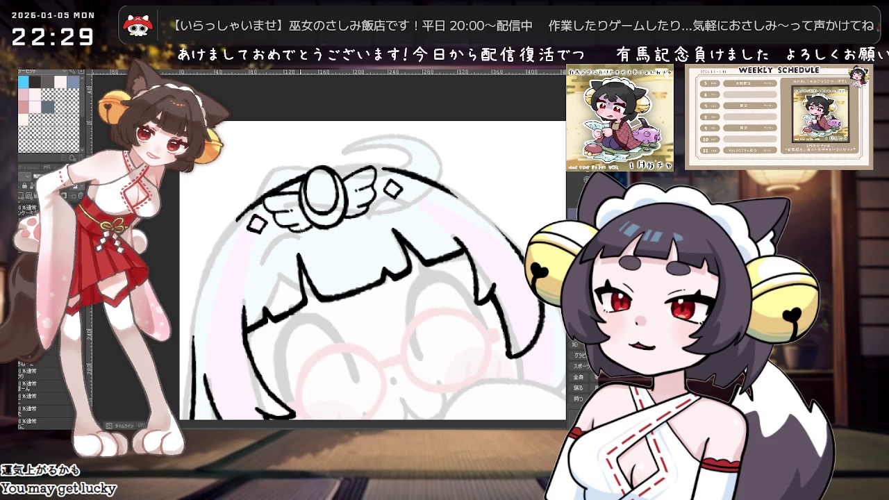
{"action": "scroll", "coordinate": [379, 207], "scroll_direction": "down", "scroll_amount": 2}
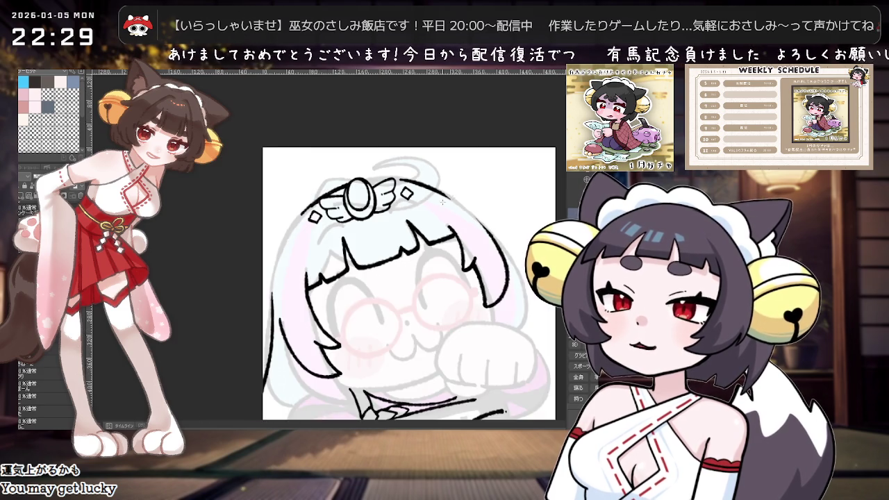
{"action": "left_click_drag", "start_coordinate": [445, 319], "coordinate": [402, 271]}
{"action": "scroll", "coordinate": [402, 271], "scroll_direction": "down", "scroll_amount": 1}
{"action": "scroll", "coordinate": [403, 290], "scroll_direction": "down", "scroll_amount": 1}
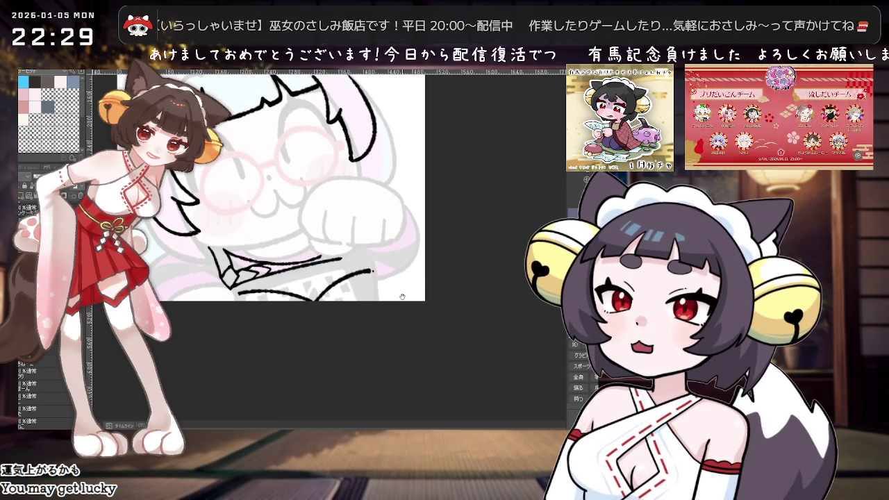
{"action": "scroll", "coordinate": [386, 284], "scroll_direction": "up", "scroll_amount": 2}
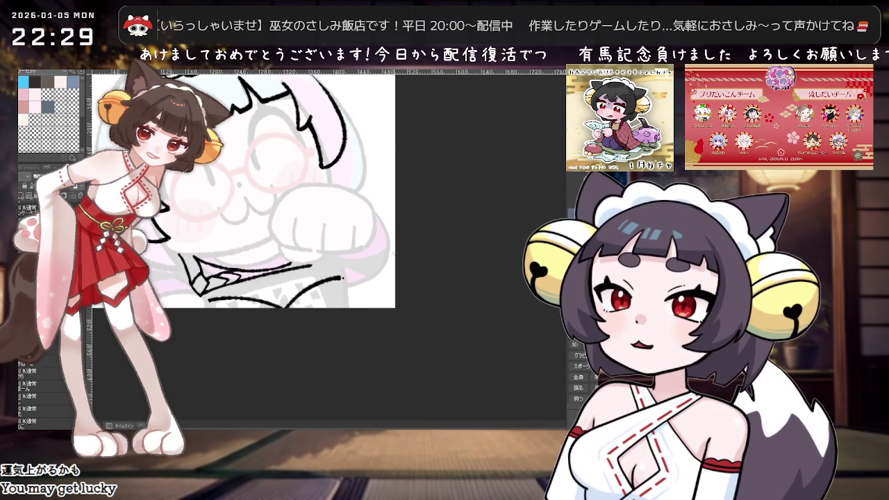
{"action": "left_click_drag", "start_coordinate": [352, 253], "coordinate": [375, 273]}
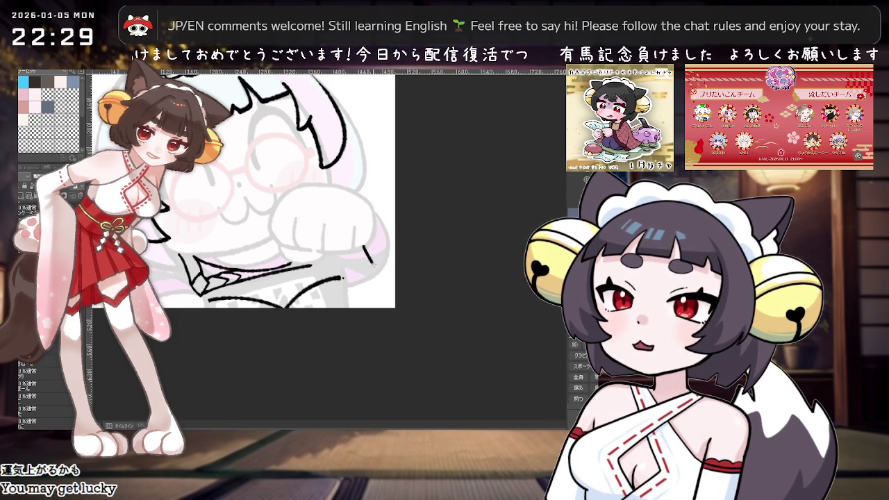
Redraw the curved ink line beside the raised paw until it sits cleanly.
{"action": "key", "text": "ctrl+z"}
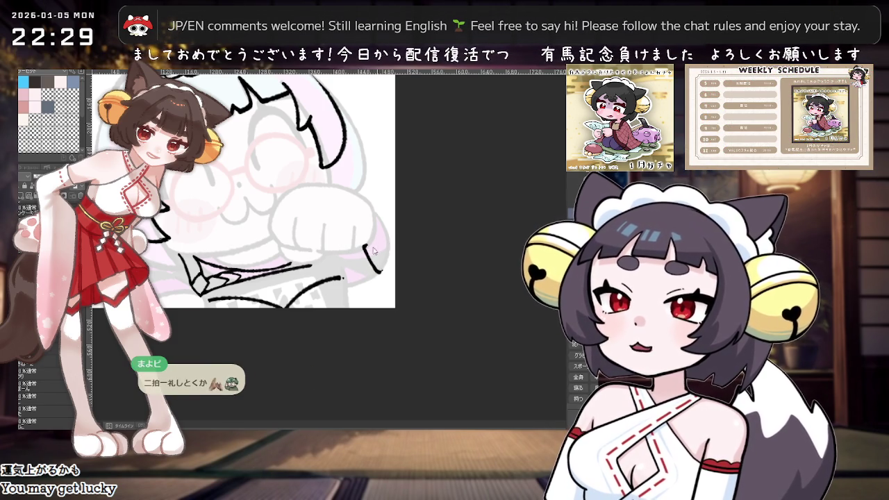
{"action": "left_click_drag", "start_coordinate": [364, 244], "coordinate": [384, 272]}
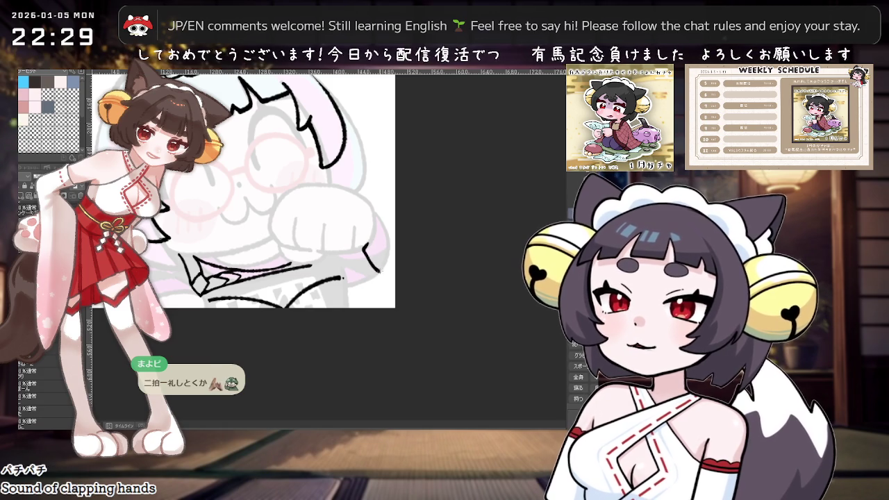
{"action": "key", "text": "ctrl+z"}
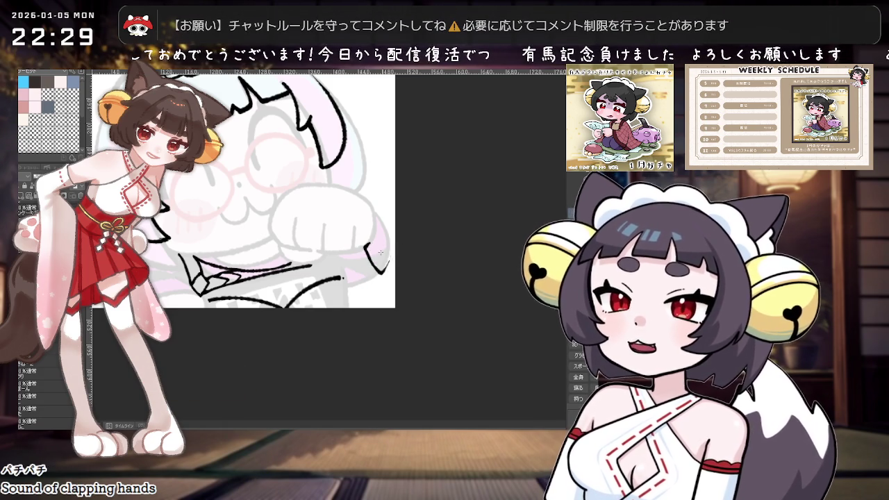
{"action": "left_click_drag", "start_coordinate": [363, 242], "coordinate": [383, 273]}
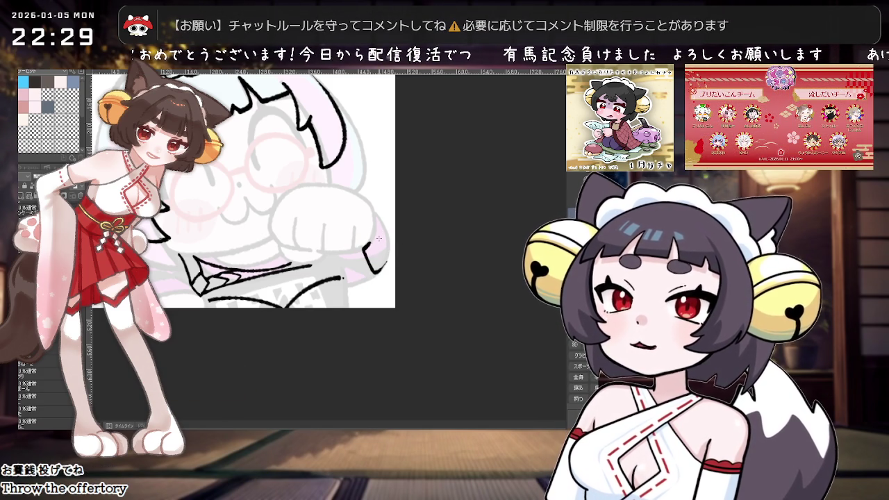
Tilt the canvas about 45 degrees and redraw the short curved line on the paw outline.
{"action": "scroll", "coordinate": [379, 239], "scroll_direction": "down", "scroll_amount": 1}
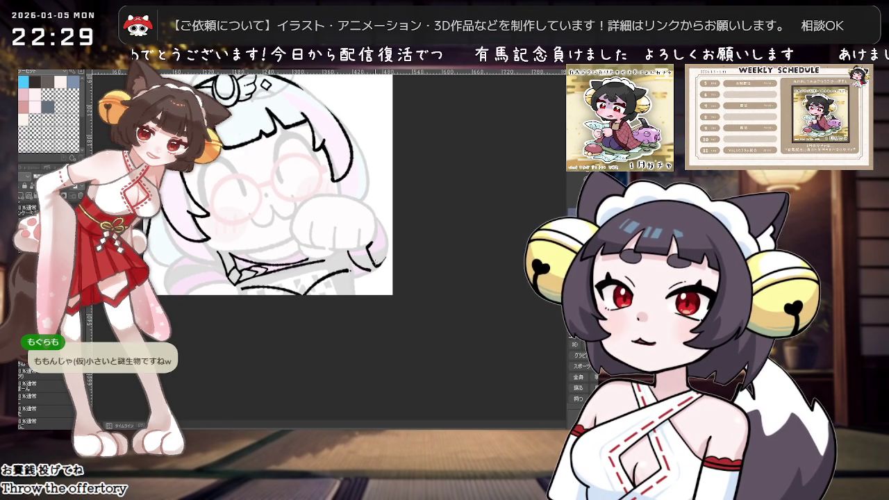
{"action": "scroll", "coordinate": [336, 254], "scroll_direction": "up", "scroll_amount": 2}
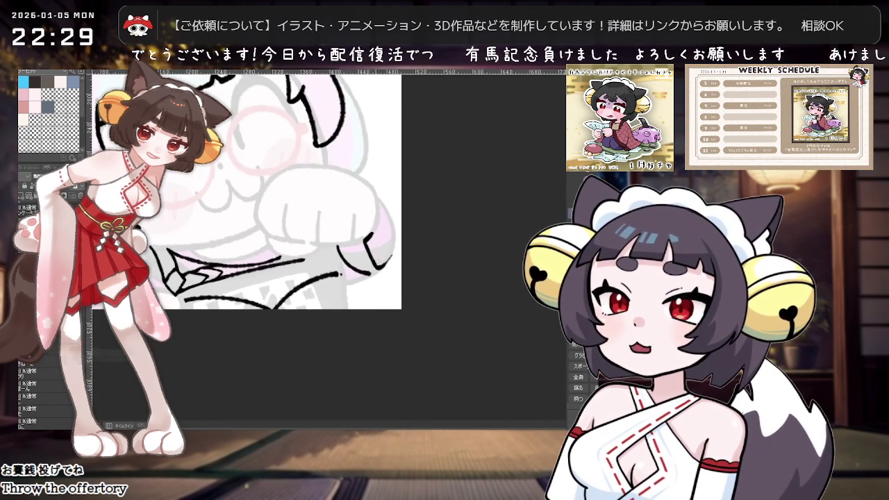
{"action": "key", "text": "minus"}
{"action": "key", "text": "minus"}
{"action": "key", "text": "minus"}
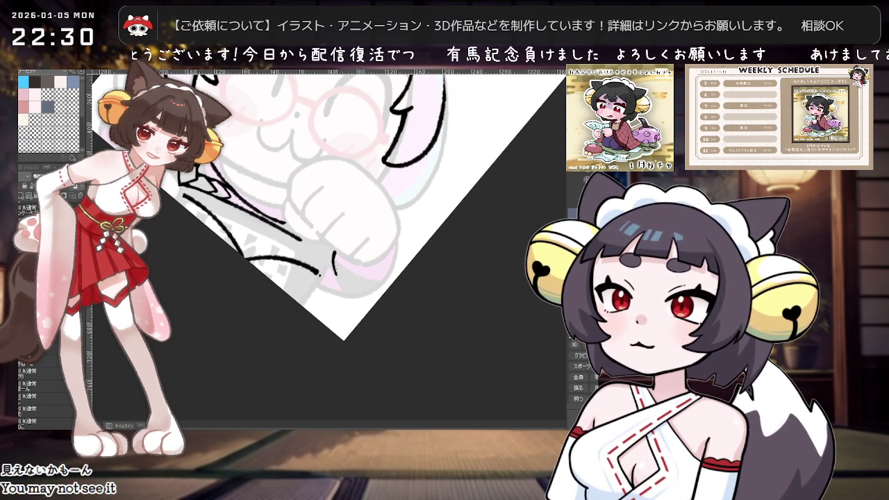
{"action": "key", "text": "ctrl+z"}
{"action": "left_click_drag", "start_coordinate": [333, 251], "coordinate": [345, 297]}
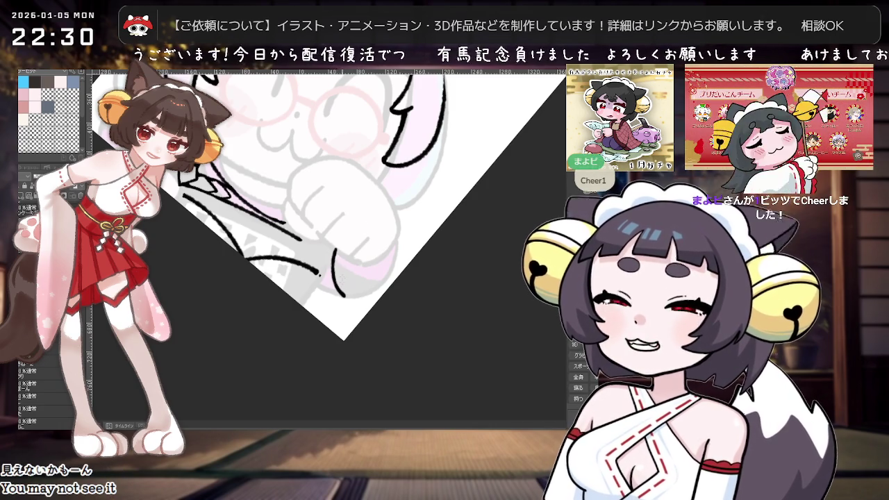
{"action": "key", "text": "ctrl+z"}
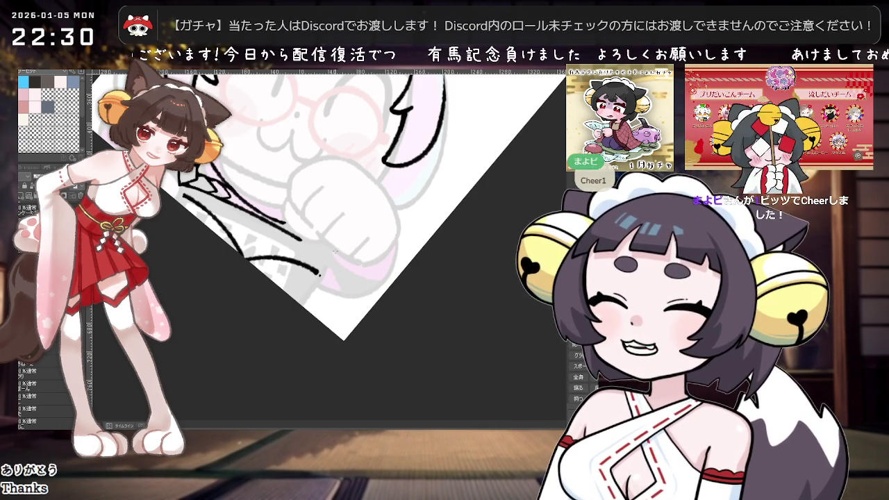
{"action": "left_click_drag", "start_coordinate": [334, 250], "coordinate": [340, 285]}
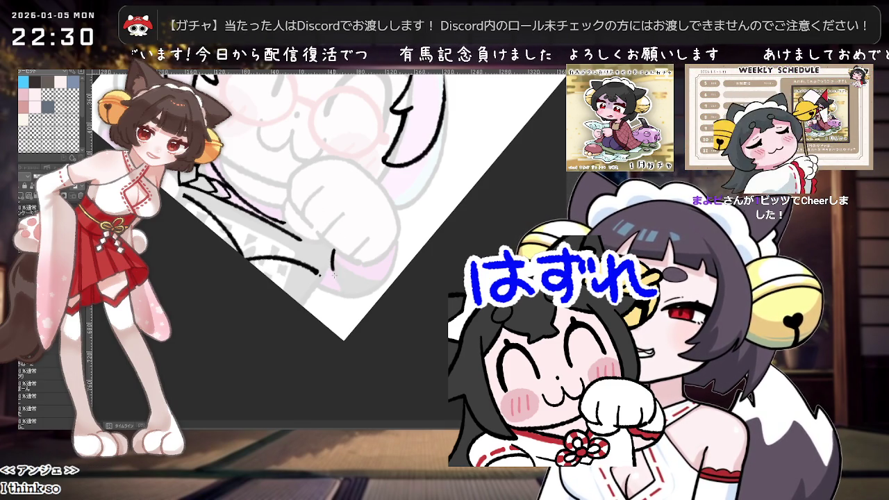
Ink a short curve near the paw edge, then a curved collar line under the paw.
{"action": "left_click_drag", "start_coordinate": [332, 268], "coordinate": [366, 229]}
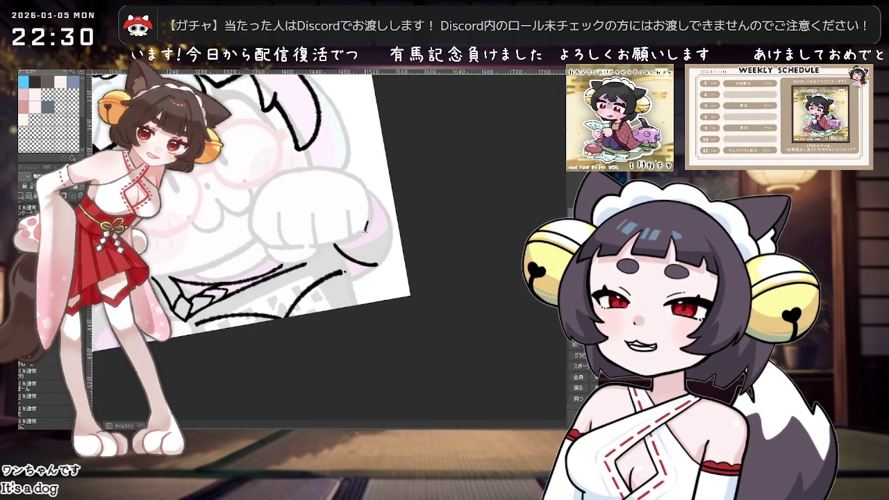
{"action": "left_click_drag", "start_coordinate": [367, 217], "coordinate": [378, 247]}
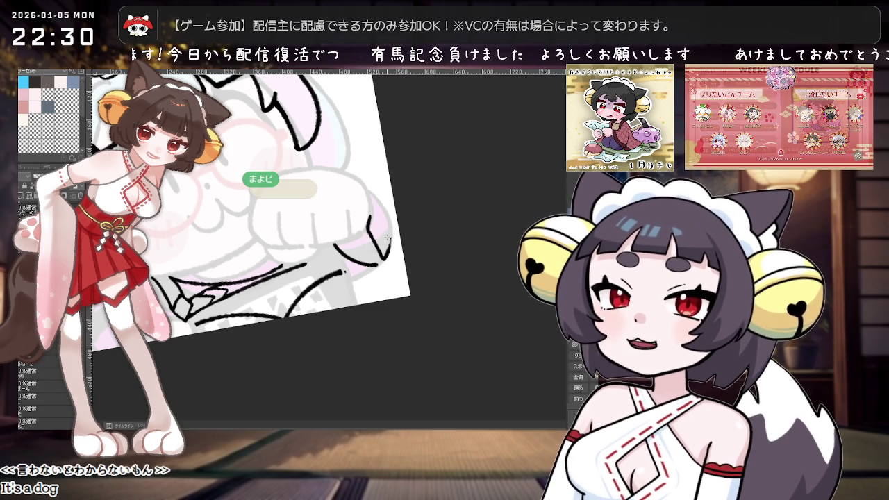
{"action": "mouse_move", "coordinate": [386, 241]}
{"action": "left_mouse_down"}
{"action": "mouse_move", "coordinate": [379, 221]}
{"action": "mouse_move", "coordinate": [409, 222]}
{"action": "left_mouse_up"}
{"action": "mouse_move", "coordinate": [369, 258]}
{"action": "left_mouse_down"}
{"action": "mouse_move", "coordinate": [403, 248]}
{"action": "mouse_move", "coordinate": [274, 278]}
{"action": "left_mouse_up"}
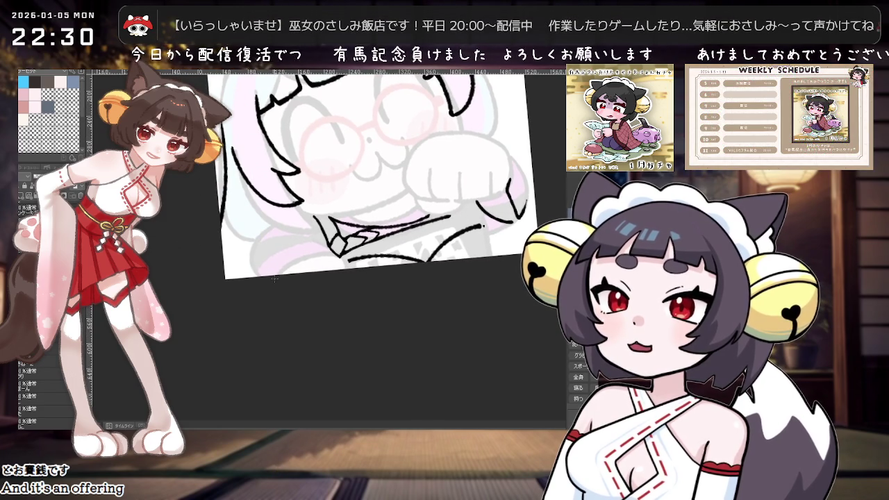
{"action": "left_click_drag", "start_coordinate": [257, 274], "coordinate": [312, 244]}
{"action": "key", "text": "ctrl+z"}
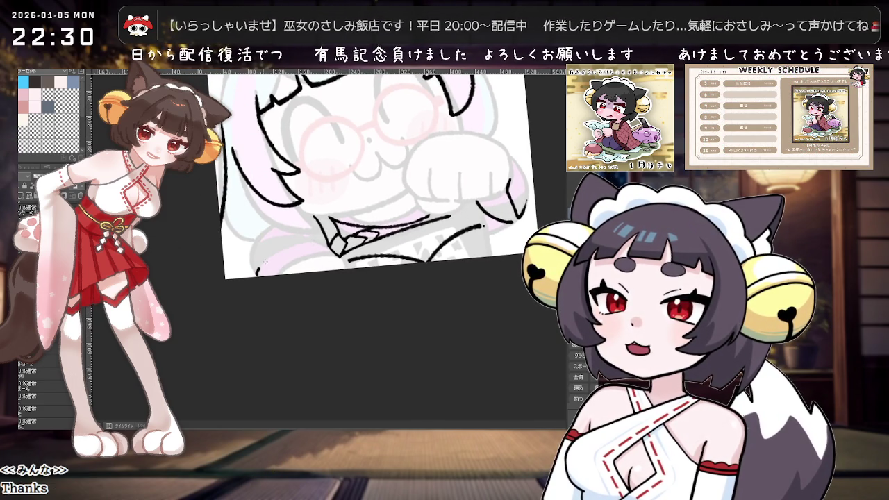
{"action": "left_click_drag", "start_coordinate": [258, 274], "coordinate": [286, 247]}
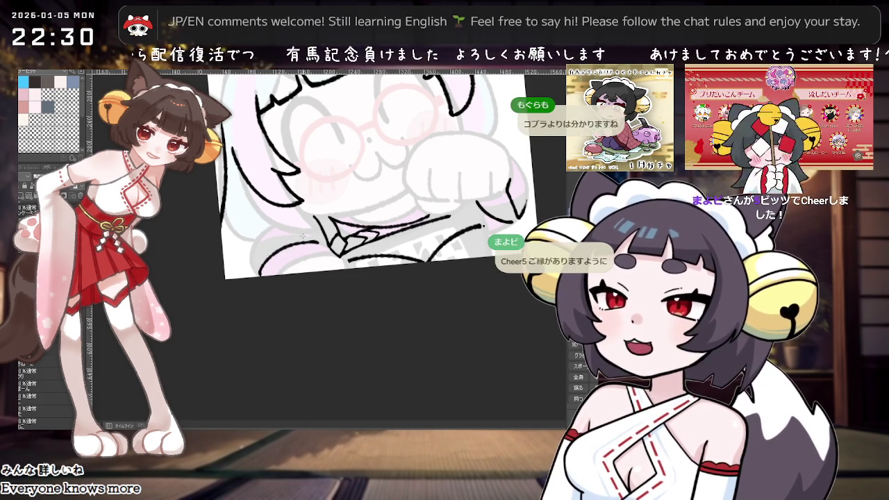
Redraw the collar curve, add small edge marks and a long paw-to-collar curve, then reset the view upright.
{"action": "left_click_drag", "start_coordinate": [319, 229], "coordinate": [303, 242]}
{"action": "key", "text": "ctrl+z"}
{"action": "left_click_drag", "start_coordinate": [254, 268], "coordinate": [298, 247]}
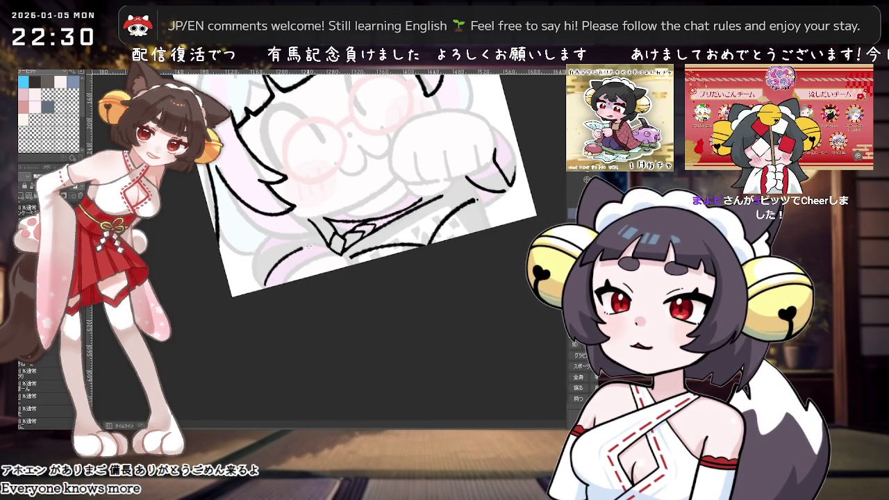
{"action": "left_click_drag", "start_coordinate": [255, 266], "coordinate": [268, 249]}
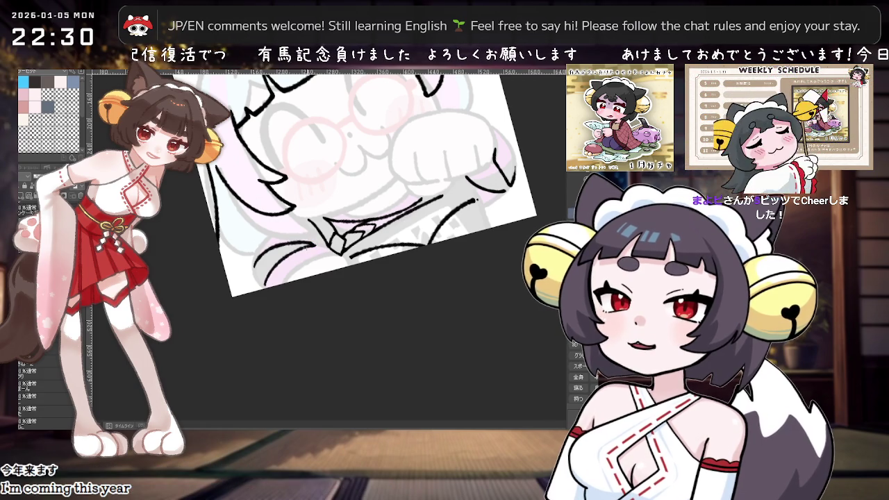
{"action": "mouse_move", "coordinate": [310, 246]}
{"action": "left_mouse_down"}
{"action": "mouse_move", "coordinate": [289, 256]}
{"action": "mouse_move", "coordinate": [265, 289]}
{"action": "left_mouse_up"}
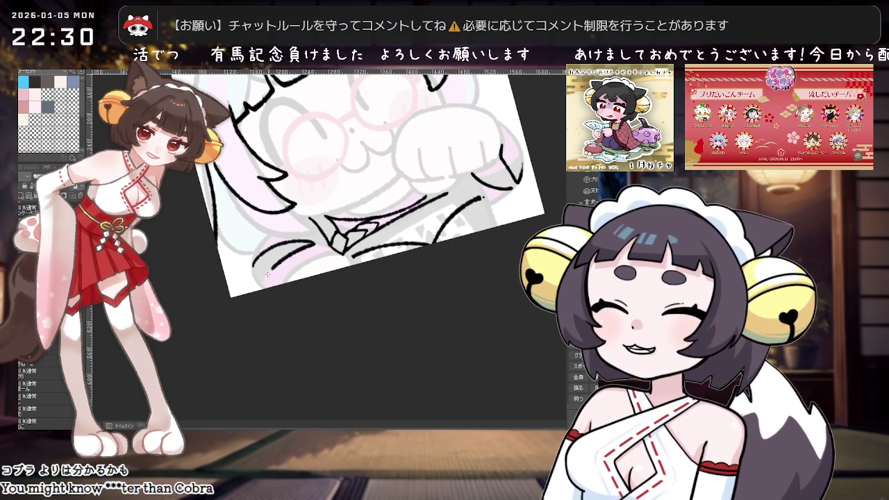
{"action": "left_click_drag", "start_coordinate": [316, 243], "coordinate": [261, 285]}
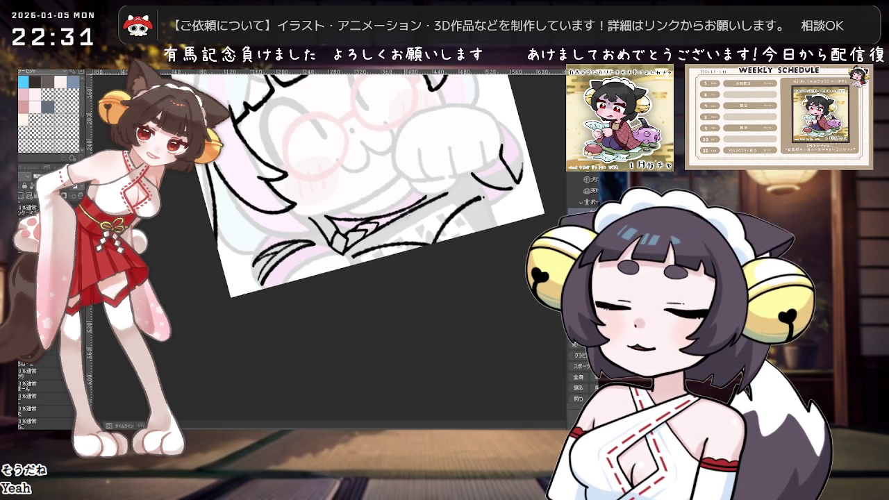
{"action": "key", "text": "ctrl+@"}
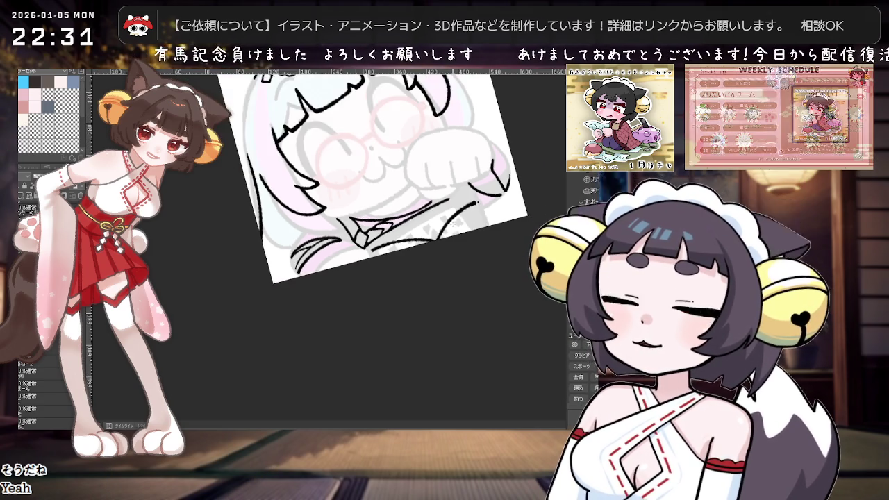
{"action": "key", "text": "ctrl+plus"}
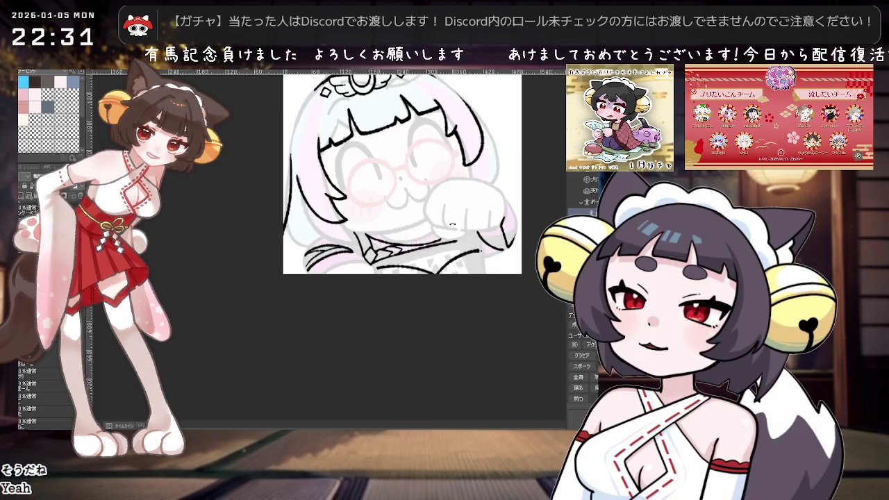
{"action": "key", "text": "caret"}
{"action": "key", "text": "caret"}
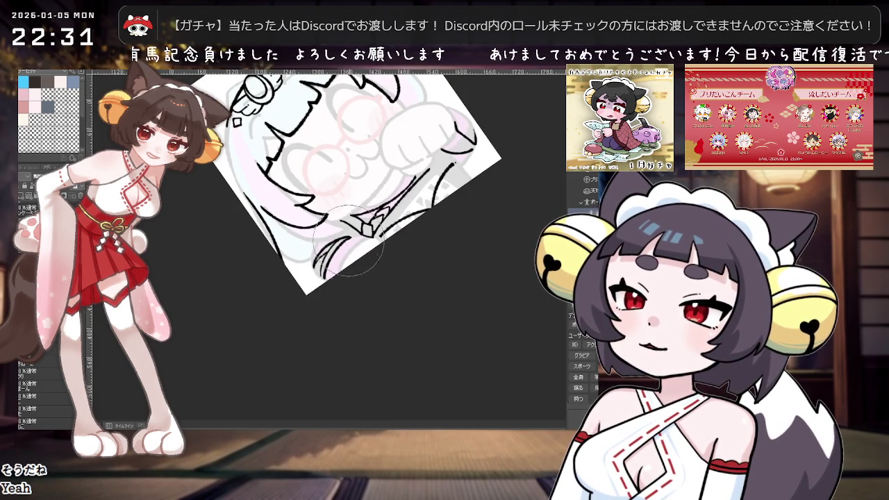
{"action": "key", "text": "minus"}
{"action": "key", "text": "minus"}
{"action": "key", "text": "ctrl+minus"}
{"action": "key", "text": "ctrl+minus"}
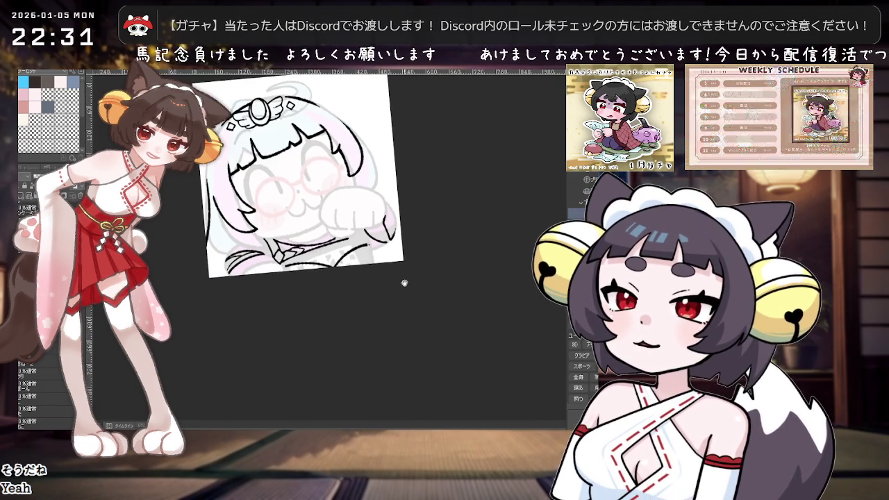
{"action": "key", "text": "ctrl+plus"}
{"action": "key", "text": "ctrl+plus"}
{"action": "mouse_move", "coordinate": [344, 286]}
{"action": "left_mouse_down"}
{"action": "mouse_move", "coordinate": [334, 303]}
{"action": "mouse_move", "coordinate": [341, 301]}
{"action": "left_mouse_up"}
{"action": "key", "text": "ctrl+plus"}
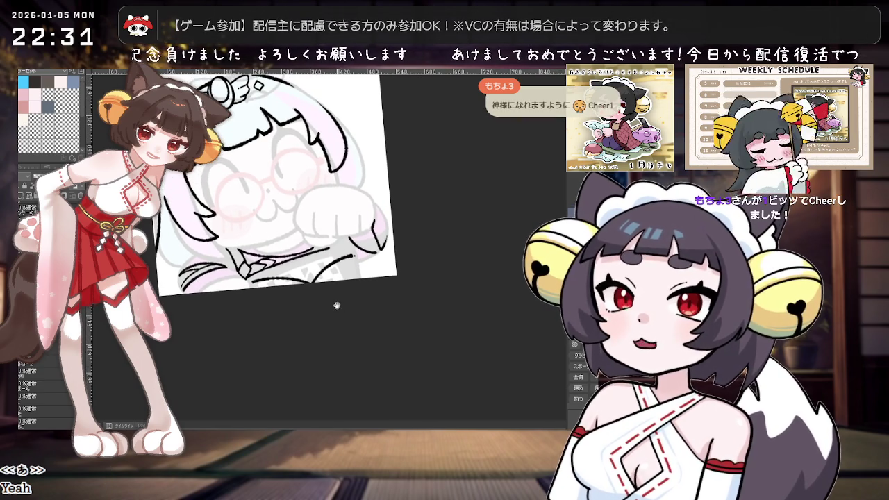
{"action": "key", "text": "ctrl+plus"}
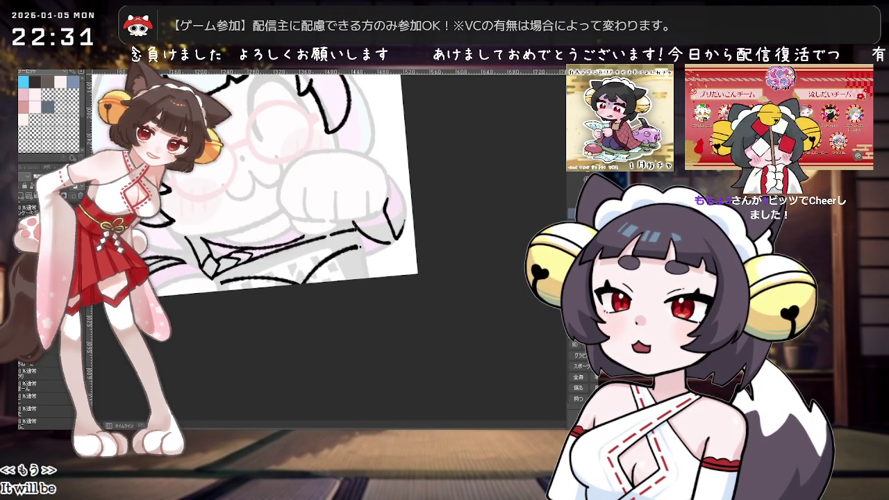
{"action": "key", "text": "ctrl+minus"}
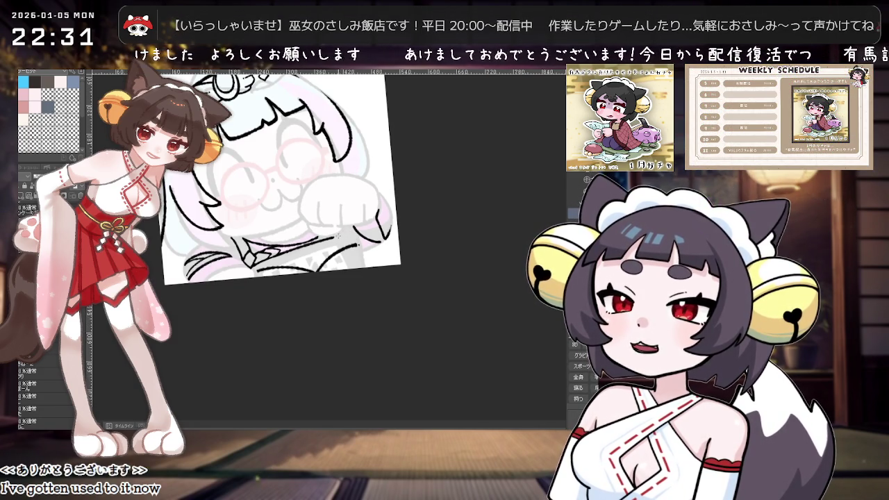
{"action": "scroll", "coordinate": [406, 222], "scroll_direction": "down", "scroll_amount": 1}
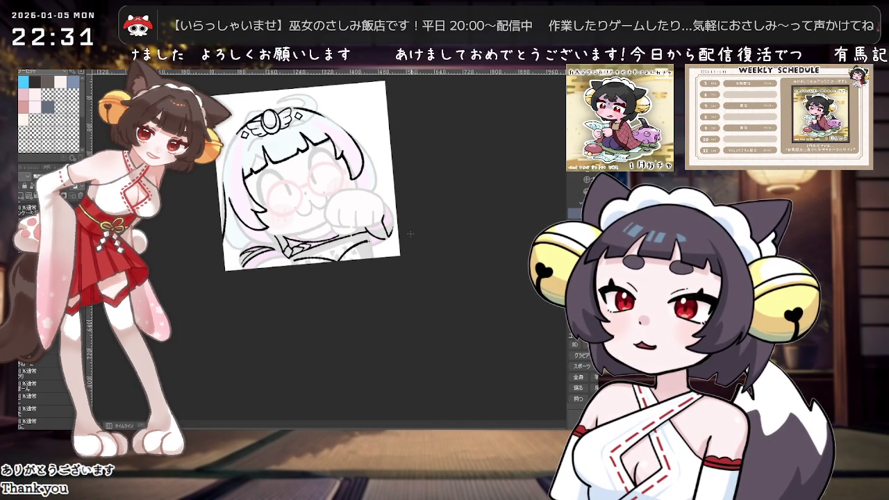
{"action": "scroll", "coordinate": [404, 237], "scroll_direction": "up", "scroll_amount": 1}
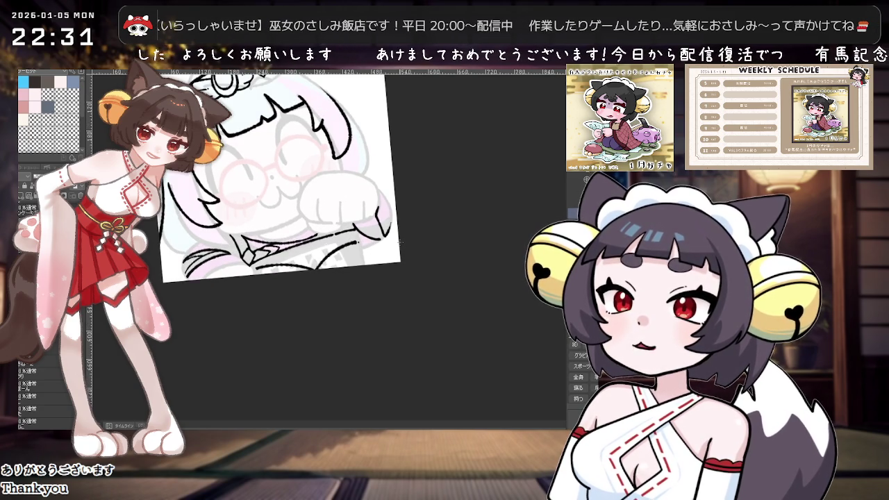
{"action": "scroll", "coordinate": [392, 269], "scroll_direction": "down", "scroll_amount": 1}
{"action": "scroll", "coordinate": [325, 245], "scroll_direction": "up", "scroll_amount": 1}
{"action": "scroll", "coordinate": [325, 245], "scroll_direction": "down", "scroll_amount": 1}
{"action": "scroll", "coordinate": [326, 245], "scroll_direction": "up", "scroll_amount": 1}
{"action": "scroll", "coordinate": [333, 257], "scroll_direction": "up", "scroll_amount": 1}
{"action": "scroll", "coordinate": [341, 275], "scroll_direction": "up", "scroll_amount": 1}
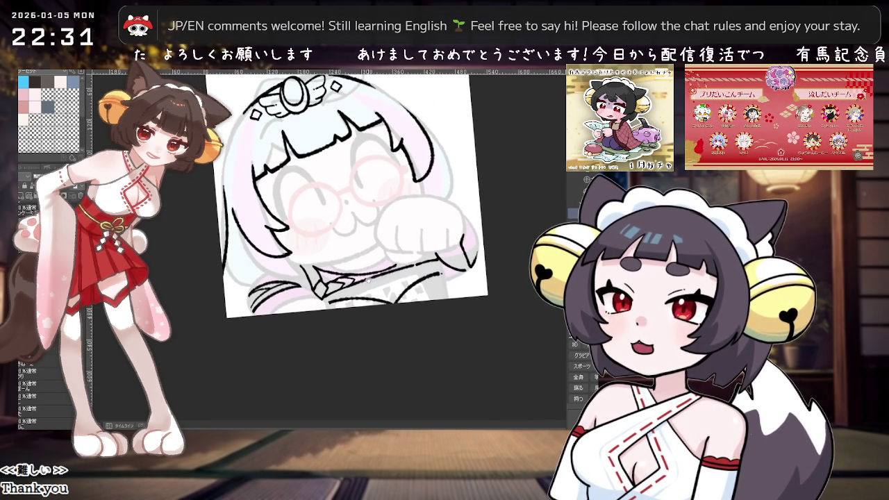
{"action": "scroll", "coordinate": [351, 289], "scroll_direction": "up", "scroll_amount": 1}
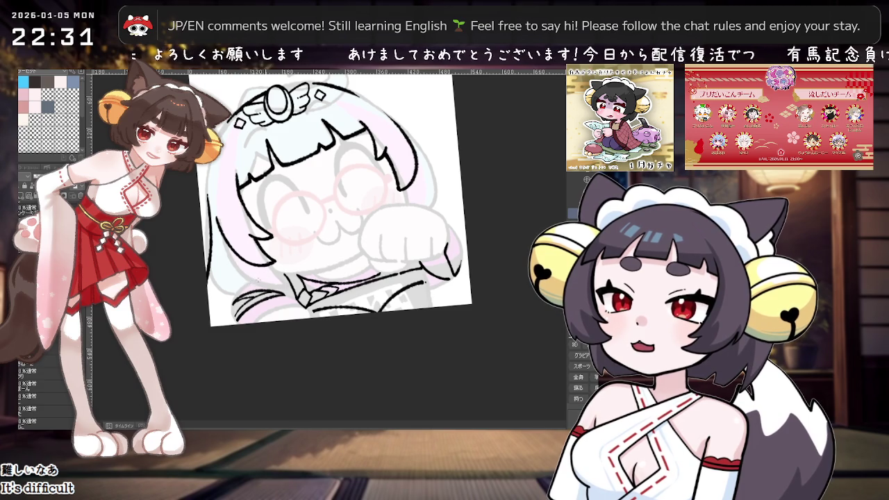
{"action": "scroll", "coordinate": [330, 177], "scroll_direction": "up", "scroll_amount": 1}
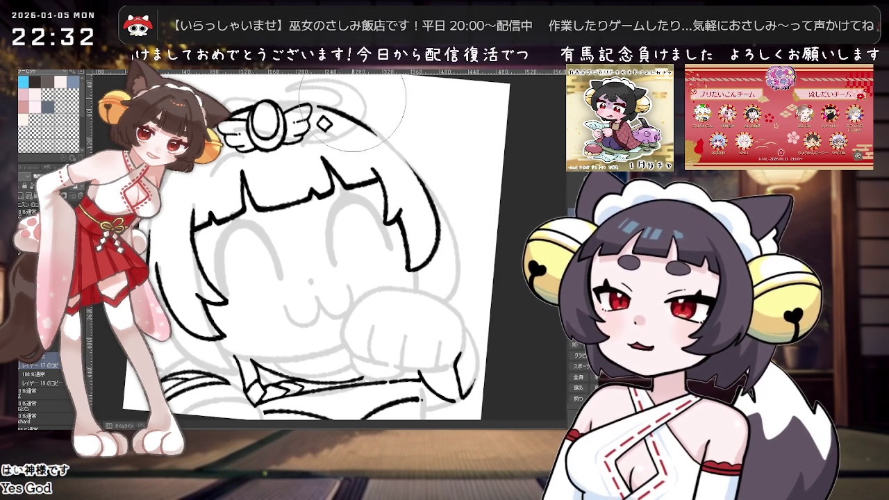
{"action": "scroll", "coordinate": [350, 109], "scroll_direction": "down", "scroll_amount": 2}
{"action": "scroll", "coordinate": [349, 104], "scroll_direction": "down", "scroll_amount": 1}
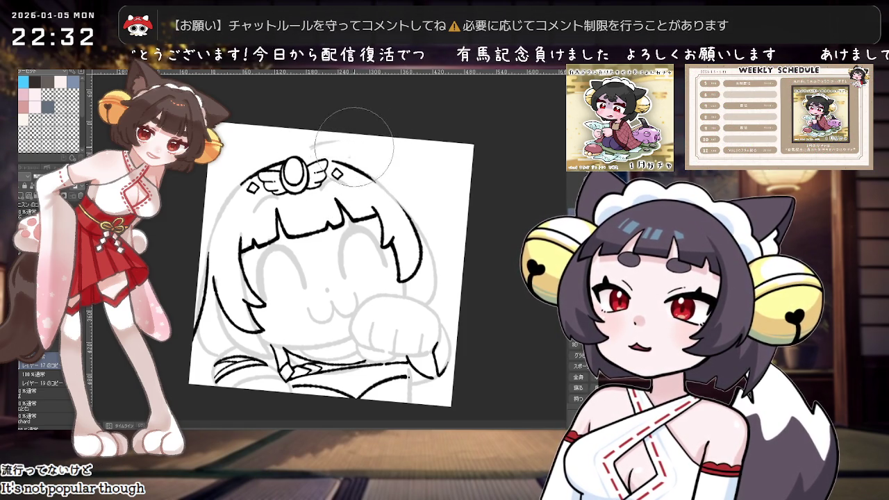
{"action": "left_click_drag", "start_coordinate": [340, 149], "coordinate": [251, 212]}
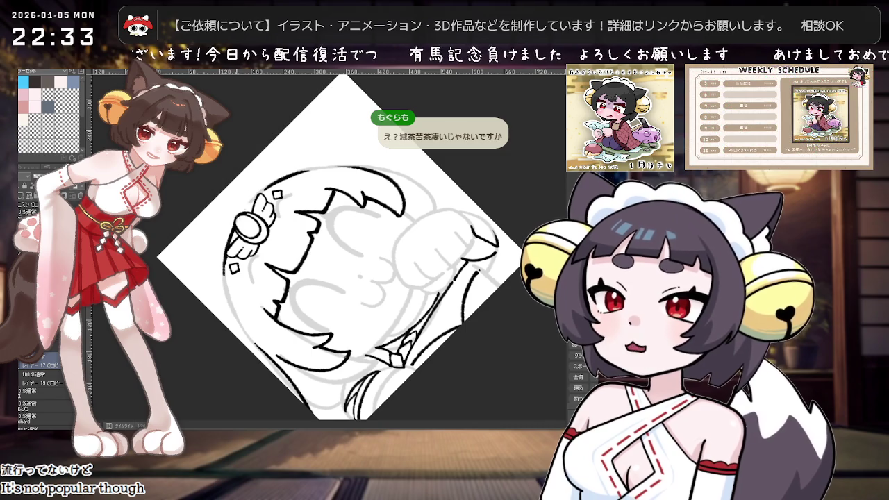
{"action": "mouse_move", "coordinate": [326, 123]}
{"action": "left_mouse_down"}
{"action": "mouse_move", "coordinate": [395, 134]}
{"action": "mouse_move", "coordinate": [401, 235]}
{"action": "left_mouse_up"}
{"action": "scroll", "coordinate": [416, 208], "scroll_direction": "up", "scroll_amount": 3}
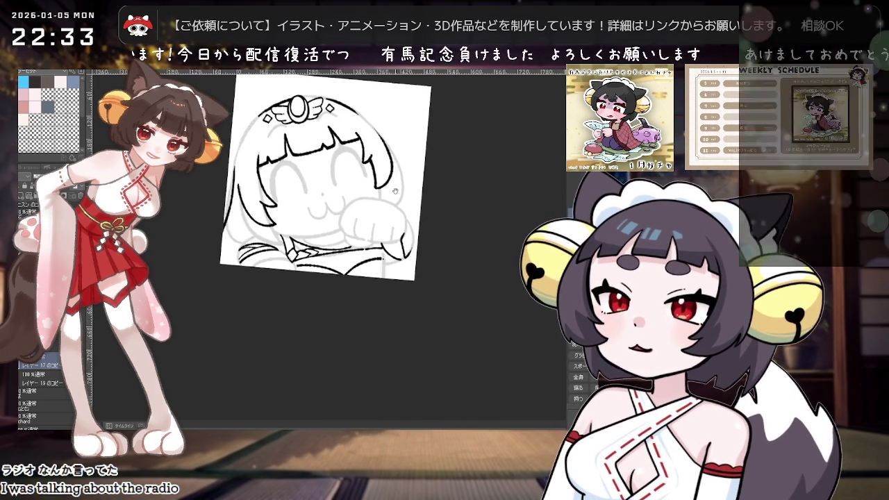
{"action": "mouse_move", "coordinate": [417, 207]}
{"action": "left_mouse_down"}
{"action": "mouse_move", "coordinate": [318, 184]}
{"action": "mouse_move", "coordinate": [310, 215]}
{"action": "left_mouse_up"}
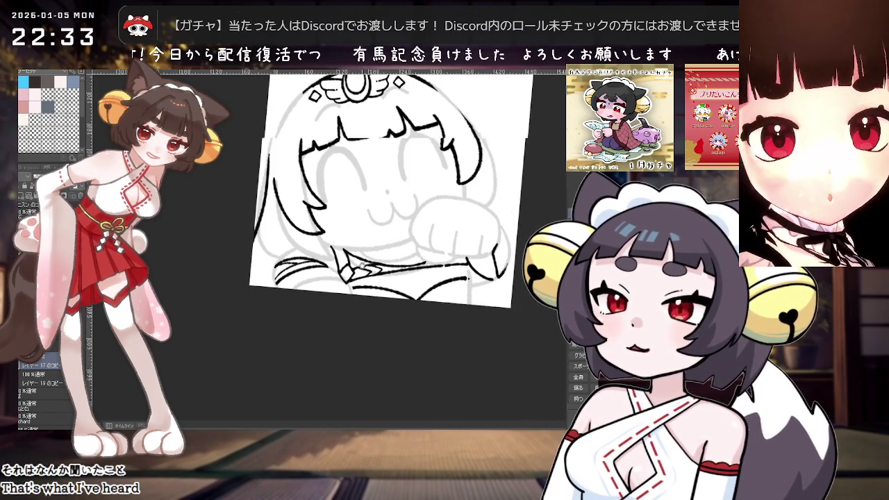
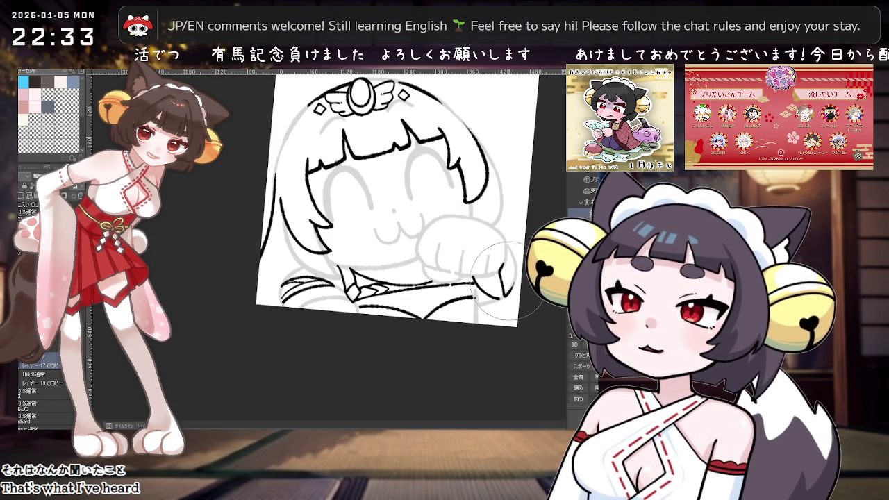
Ink over the remaining grey sketch lines so all line art is solid black.
{"action": "left_click_drag", "start_coordinate": [373, 276], "coordinate": [324, 286]}
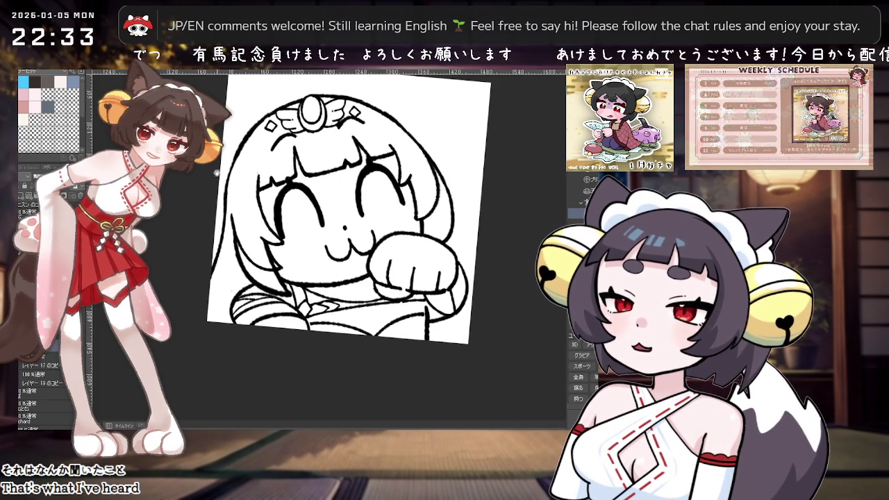
{"action": "left_click_drag", "start_coordinate": [411, 267], "coordinate": [319, 284]}
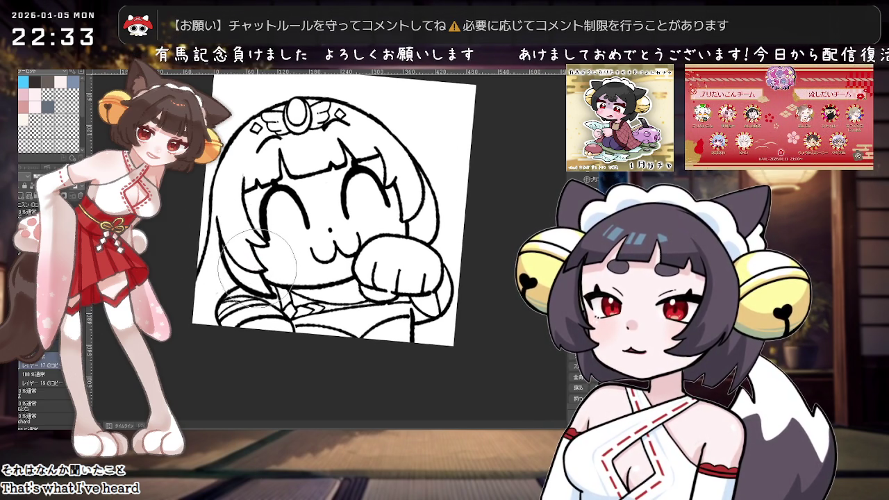
{"action": "left_click_drag", "start_coordinate": [270, 250], "coordinate": [386, 125]}
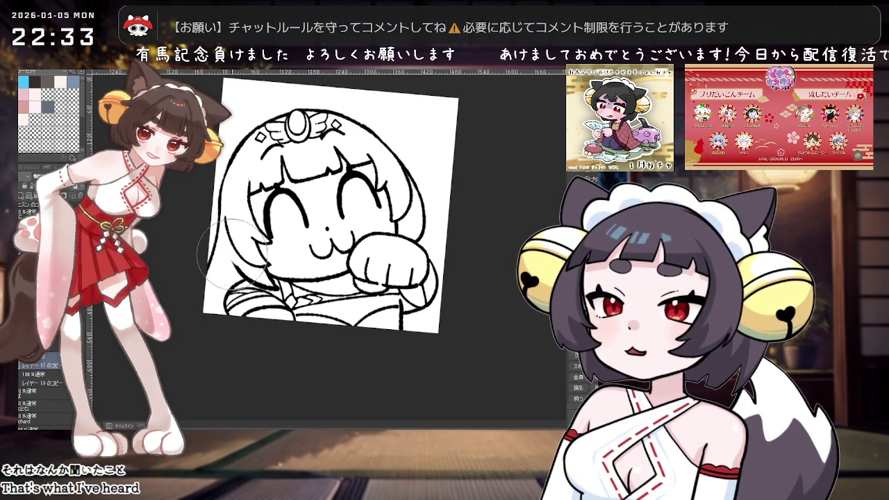
Rotate the canvas view upright and fit the whole page on screen.
{"action": "key", "text": "asciicircum"}
{"action": "scroll", "coordinate": [250, 232], "scroll_direction": "up", "scroll_amount": 2}
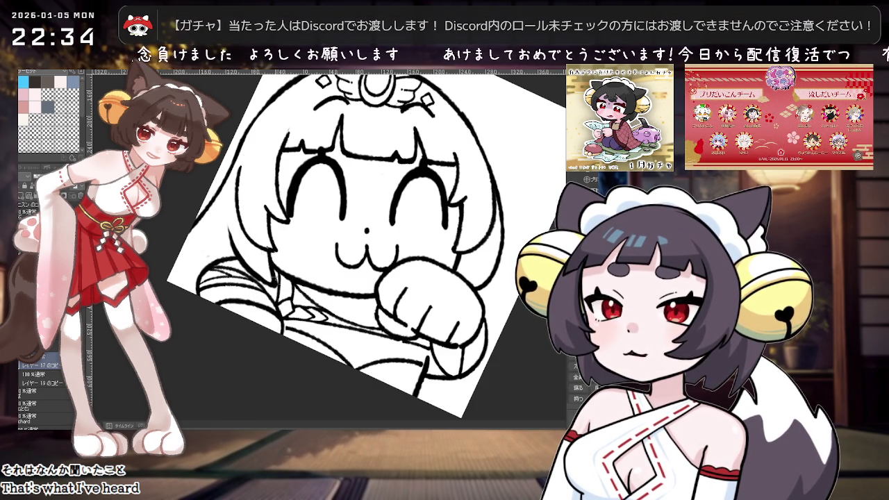
{"action": "key", "text": "minus"}
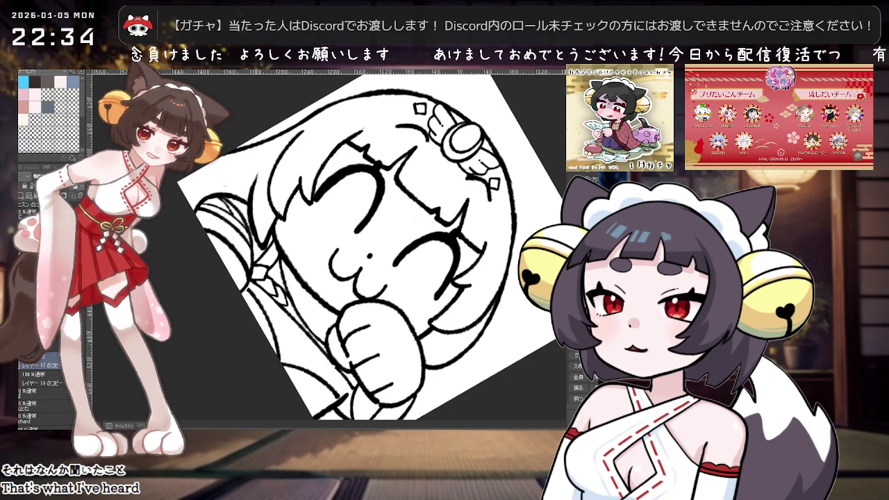
{"action": "key", "text": "asciicircum"}
{"action": "key", "text": "ctrl+0"}
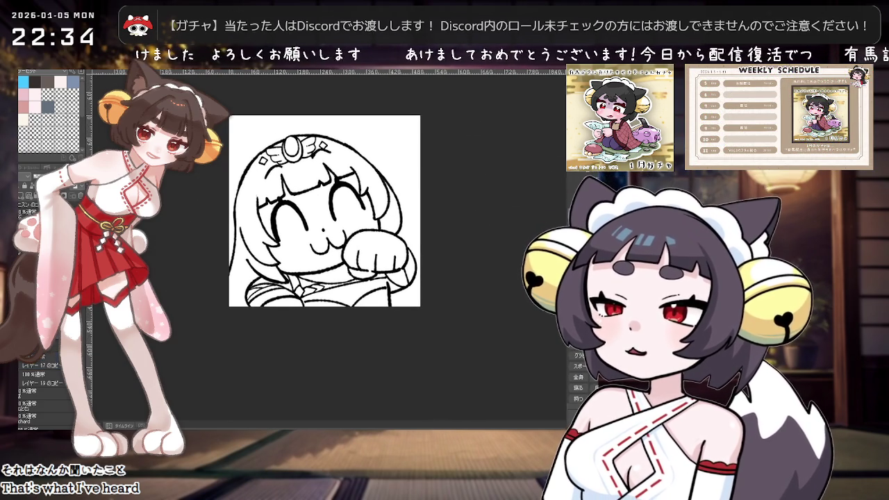
{"action": "left_click_drag", "start_coordinate": [420, 204], "coordinate": [413, 212]}
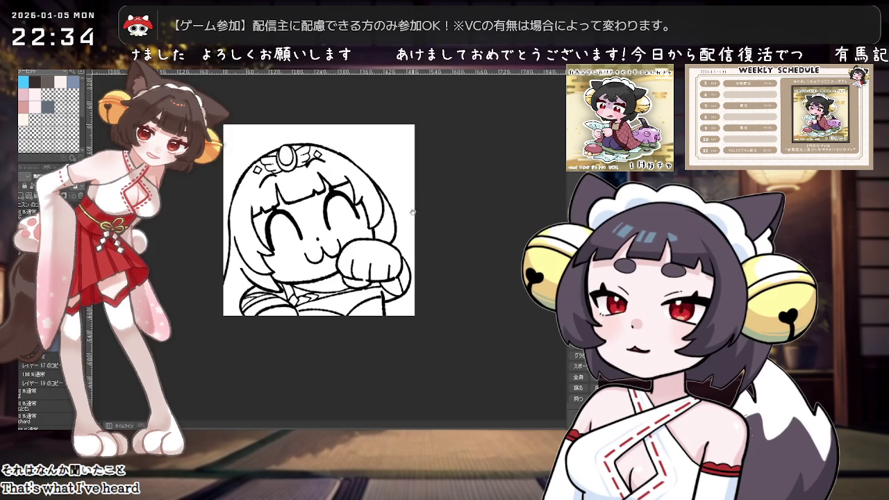
{"action": "scroll", "coordinate": [413, 212], "scroll_direction": "up", "scroll_amount": 3}
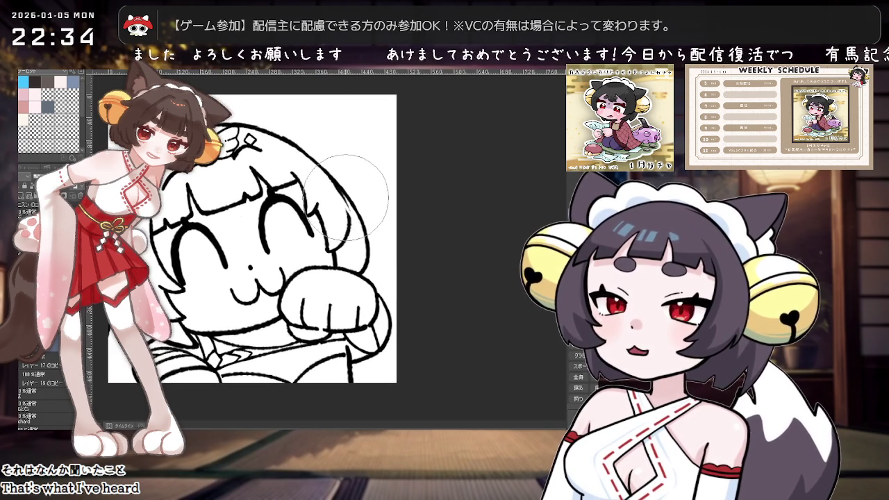
{"action": "left_click_drag", "start_coordinate": [350, 210], "coordinate": [278, 251]}
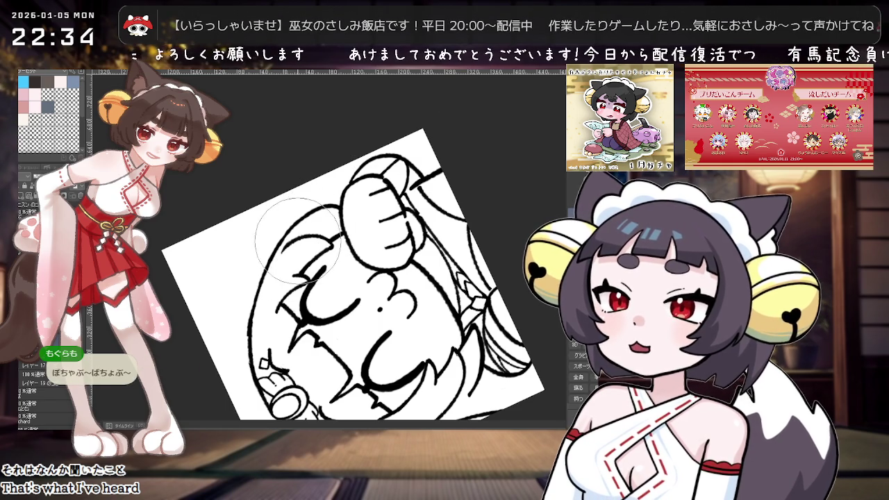
{"action": "mouse_move", "coordinate": [301, 237]}
{"action": "left_mouse_down"}
{"action": "mouse_move", "coordinate": [402, 165]}
{"action": "mouse_move", "coordinate": [381, 195]}
{"action": "left_mouse_up"}
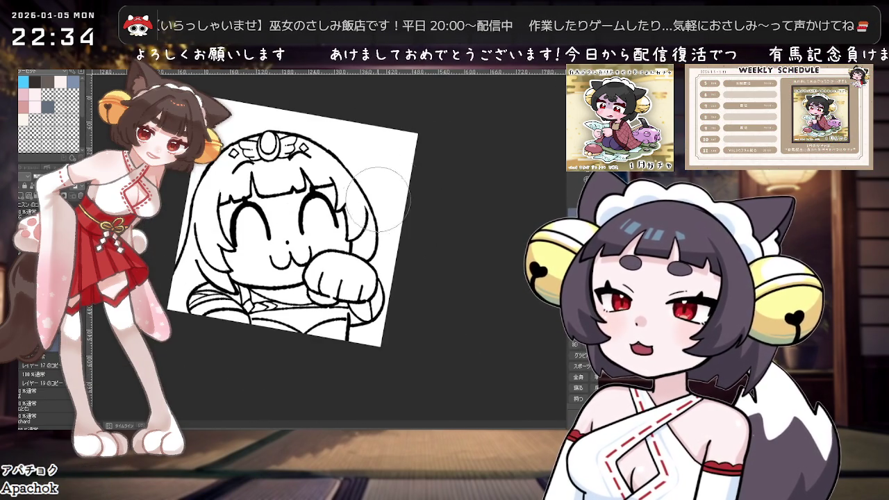
{"action": "scroll", "coordinate": [381, 194], "scroll_direction": "up", "scroll_amount": 2}
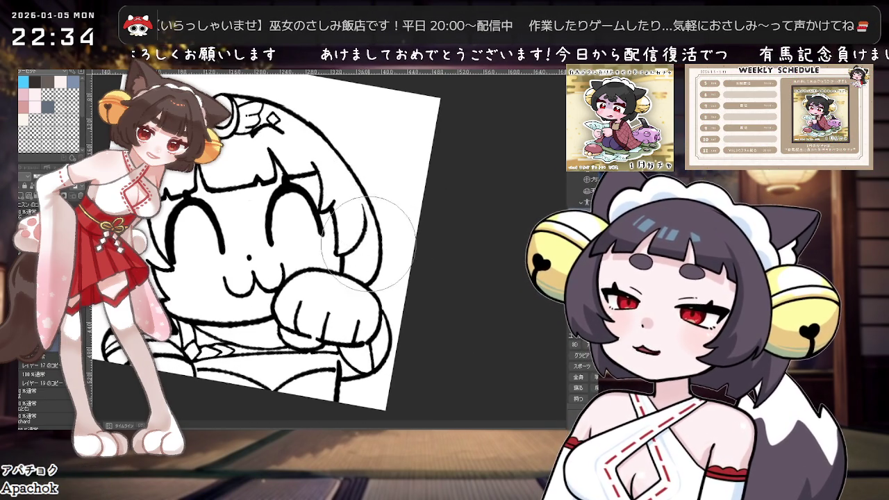
{"action": "scroll", "coordinate": [440, 153], "scroll_direction": "down", "scroll_amount": 2}
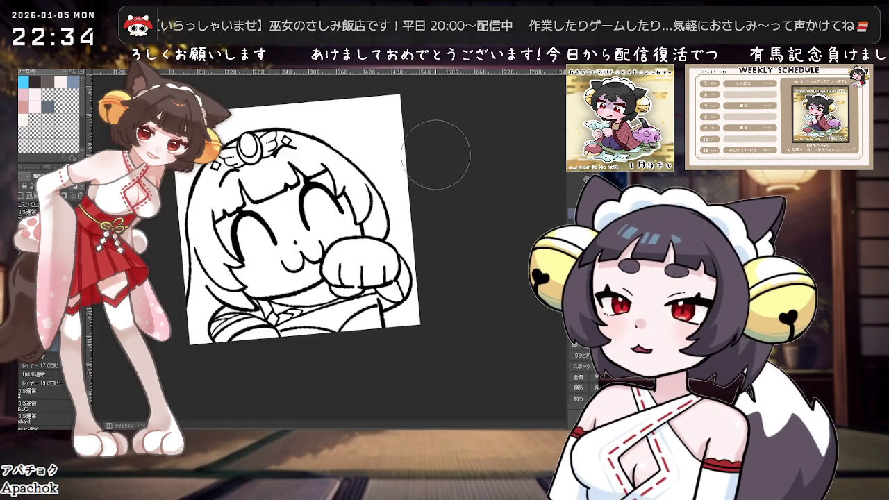
{"action": "scroll", "coordinate": [440, 154], "scroll_direction": "down", "scroll_amount": 2}
{"action": "scroll", "coordinate": [412, 212], "scroll_direction": "up", "scroll_amount": 1}
{"action": "scroll", "coordinate": [397, 224], "scroll_direction": "up", "scroll_amount": 2}
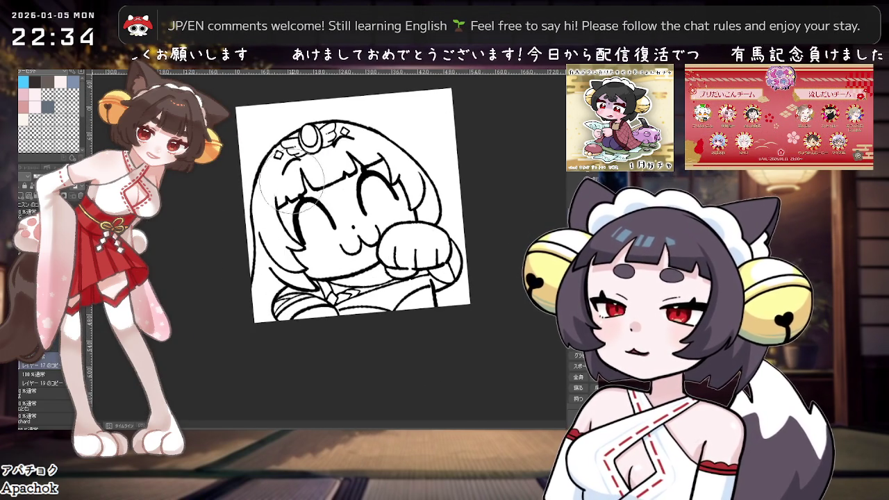
{"action": "scroll", "coordinate": [399, 112], "scroll_direction": "down", "scroll_amount": 1}
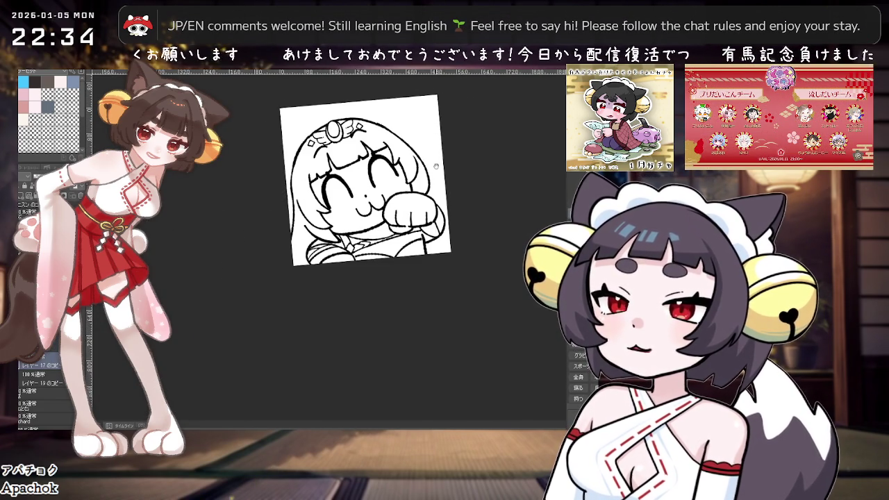
{"action": "scroll", "coordinate": [95, 313], "scroll_direction": "down", "scroll_amount": 1}
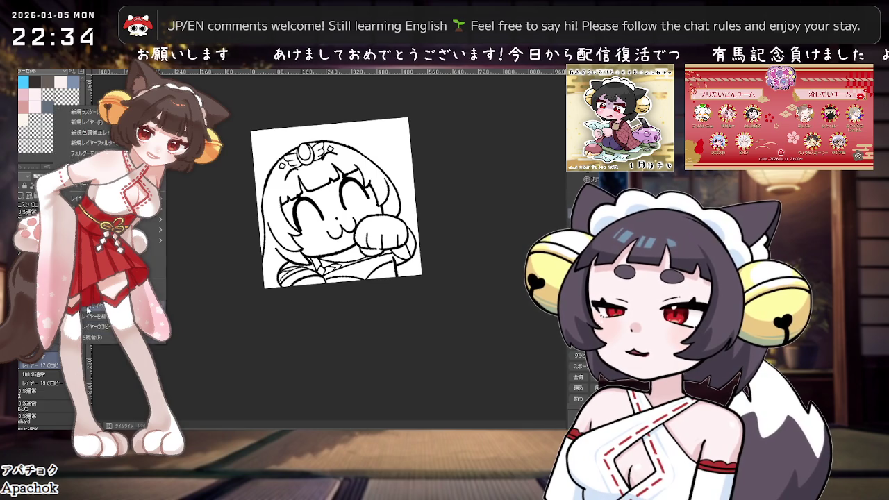
Reveal the colour layer's cyan-and-pink hair, pink blush and black shirt, then zoom in.
{"action": "left_click", "coordinate": [55, 347]}
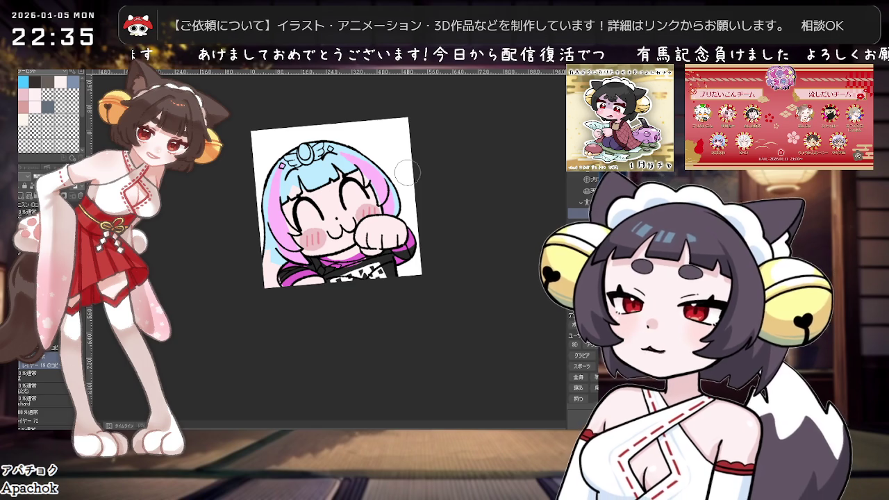
{"action": "scroll", "coordinate": [415, 220], "scroll_direction": "up", "scroll_amount": 1}
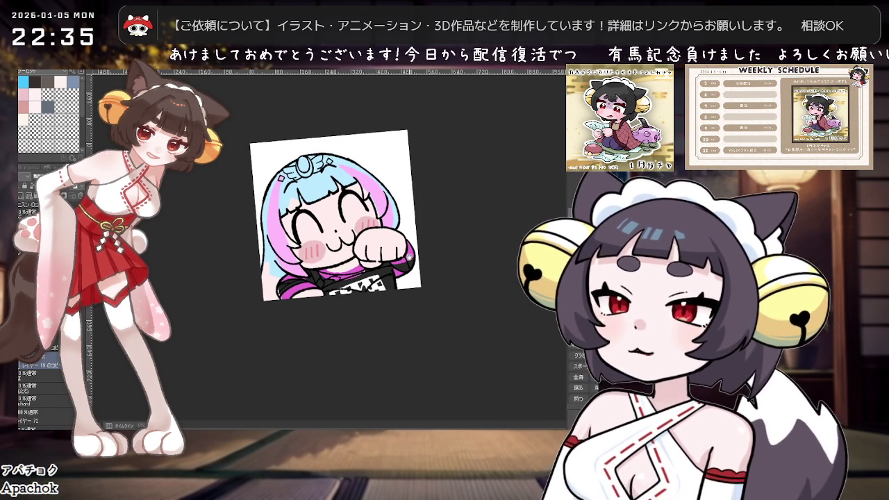
{"action": "scroll", "coordinate": [409, 256], "scroll_direction": "up", "scroll_amount": 1}
{"action": "scroll", "coordinate": [409, 255], "scroll_direction": "up", "scroll_amount": 2}
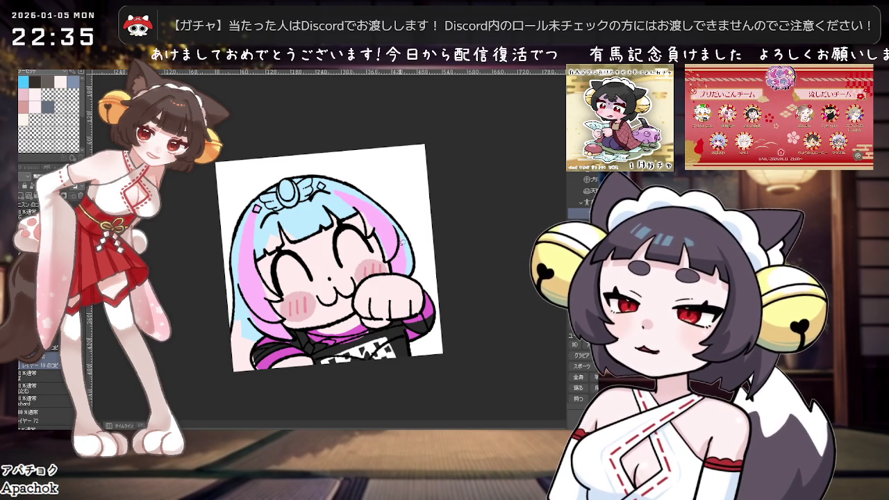
{"action": "scroll", "coordinate": [395, 282], "scroll_direction": "down", "scroll_amount": 3}
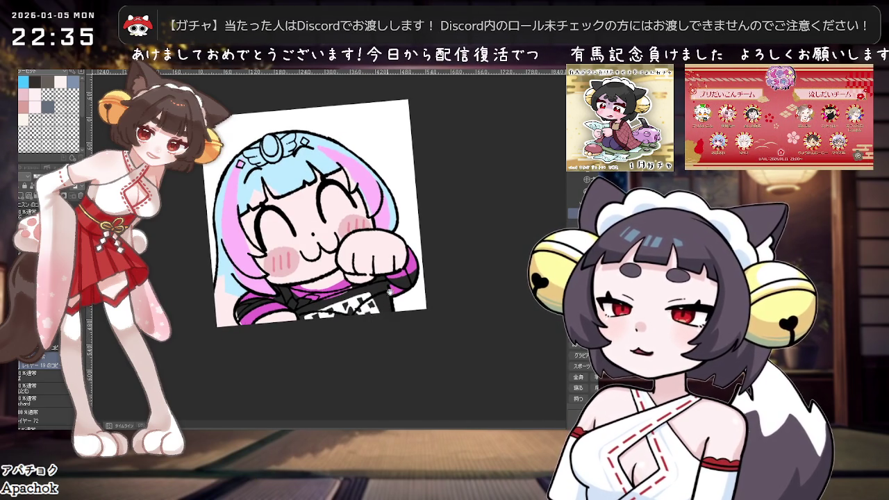
{"action": "scroll", "coordinate": [389, 267], "scroll_direction": "up", "scroll_amount": 1}
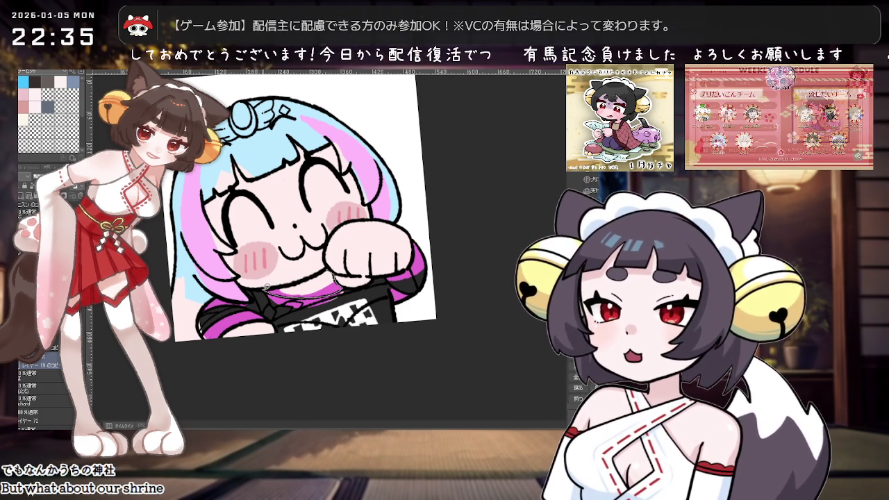
Fill the collar area under the raised paw with yellow.
{"action": "left_click", "coordinate": [316, 268]}
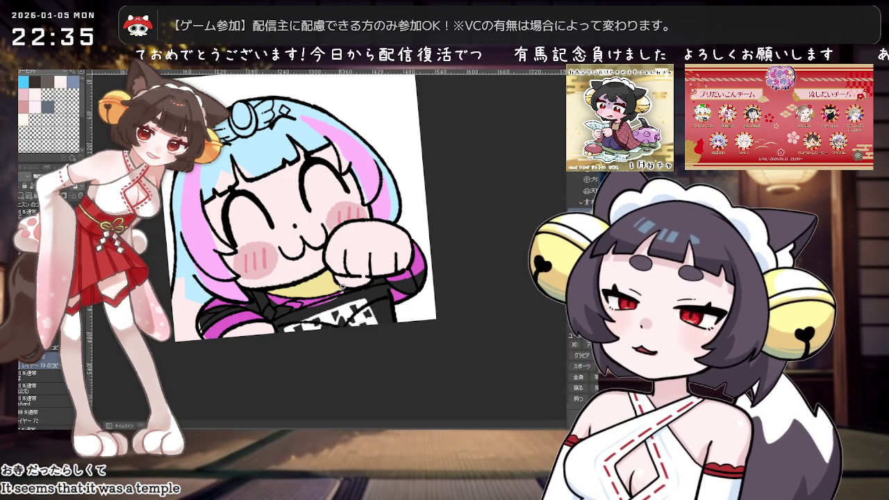
{"action": "scroll", "coordinate": [385, 265], "scroll_direction": "down", "scroll_amount": 1}
{"action": "scroll", "coordinate": [381, 270], "scroll_direction": "up", "scroll_amount": 2}
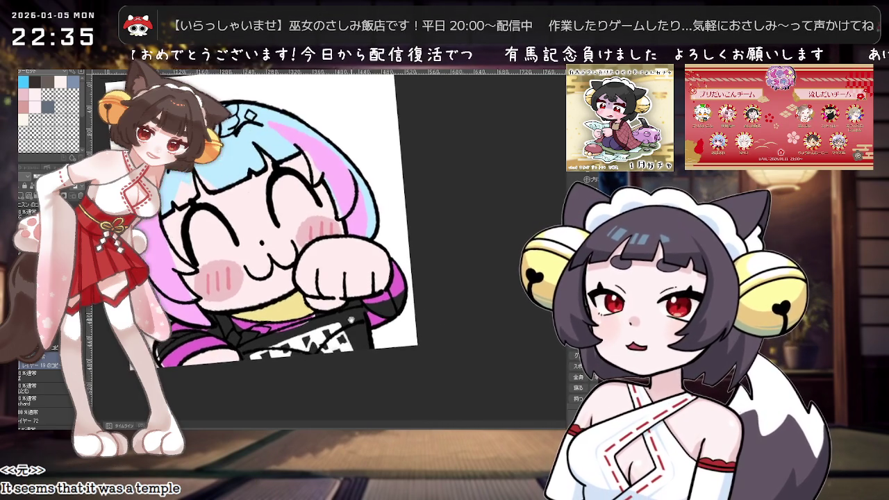
{"action": "left_click_drag", "start_coordinate": [379, 231], "coordinate": [365, 281]}
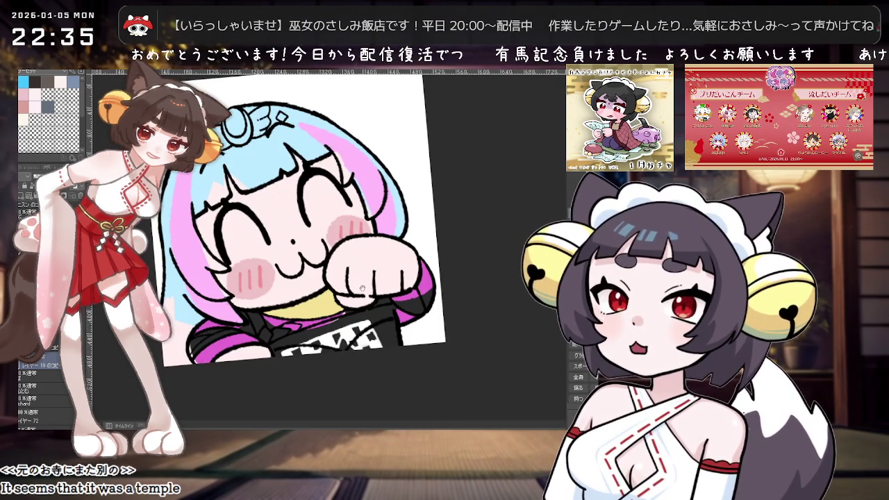
{"action": "scroll", "coordinate": [302, 323], "scroll_direction": "down", "scroll_amount": 1}
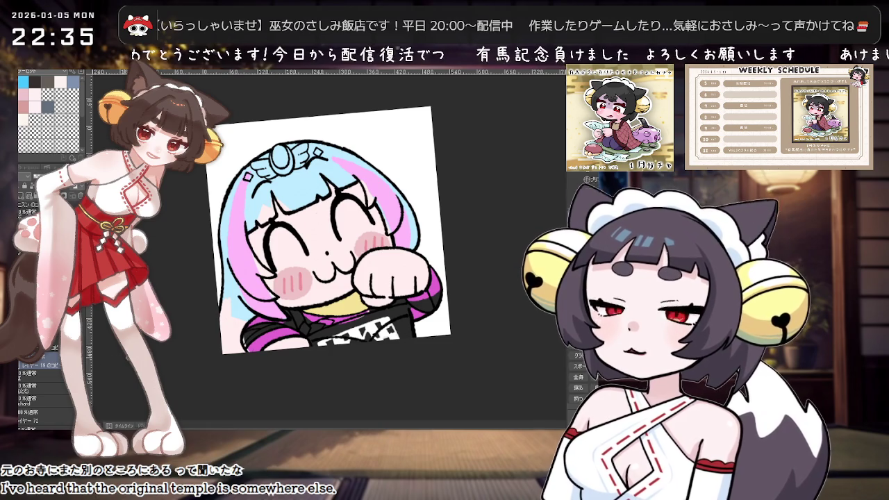
{"action": "scroll", "coordinate": [380, 324], "scroll_direction": "up", "scroll_amount": 2}
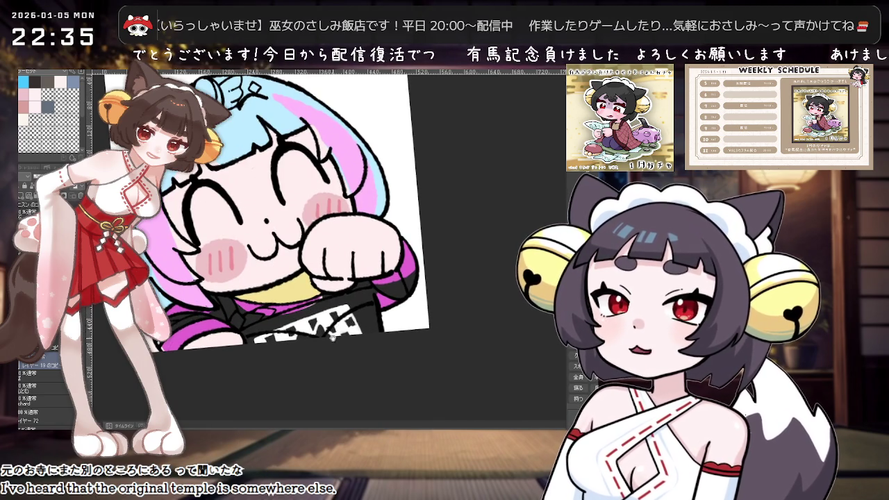
Rotate and zoom the view around the yellow collar to check the fill.
{"action": "left_click_drag", "start_coordinate": [336, 324], "coordinate": [315, 301]}
{"action": "scroll", "coordinate": [315, 301], "scroll_direction": "up", "scroll_amount": 2}
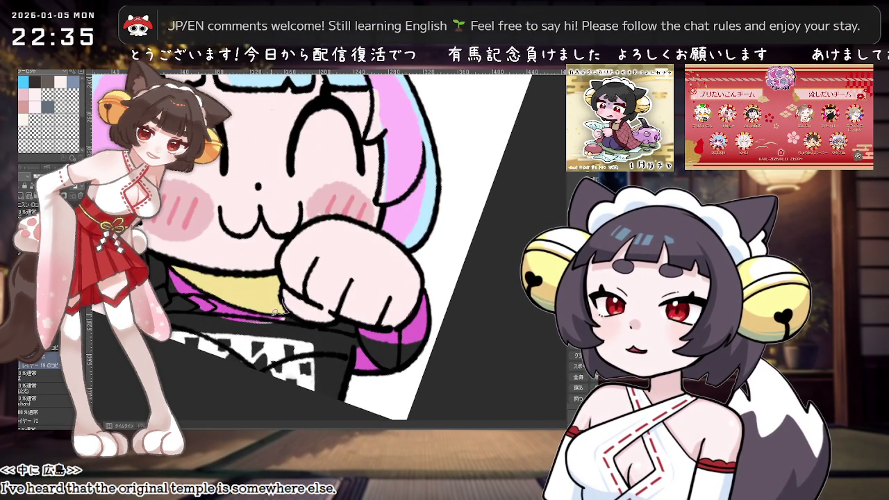
{"action": "scroll", "coordinate": [336, 300], "scroll_direction": "down", "scroll_amount": 3}
{"action": "double_click", "coordinate": [431, 330]}
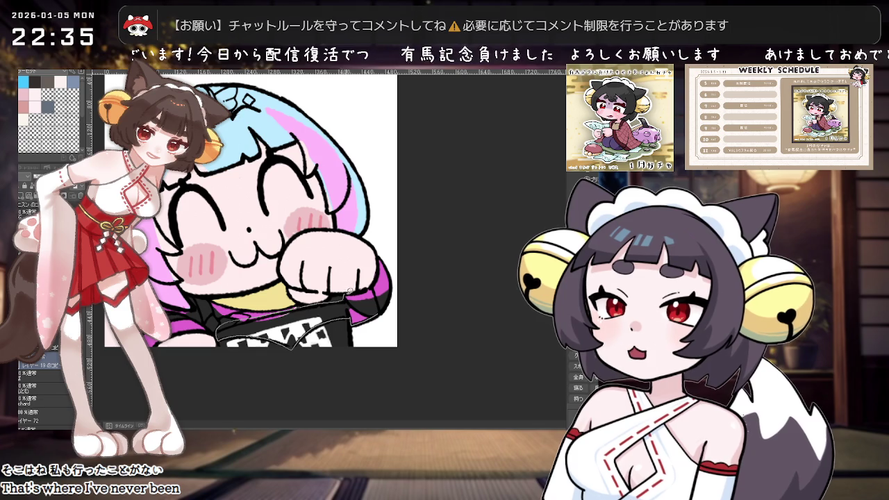
{"action": "scroll", "coordinate": [435, 258], "scroll_direction": "down", "scroll_amount": 2}
{"action": "scroll", "coordinate": [279, 319], "scroll_direction": "up", "scroll_amount": 3}
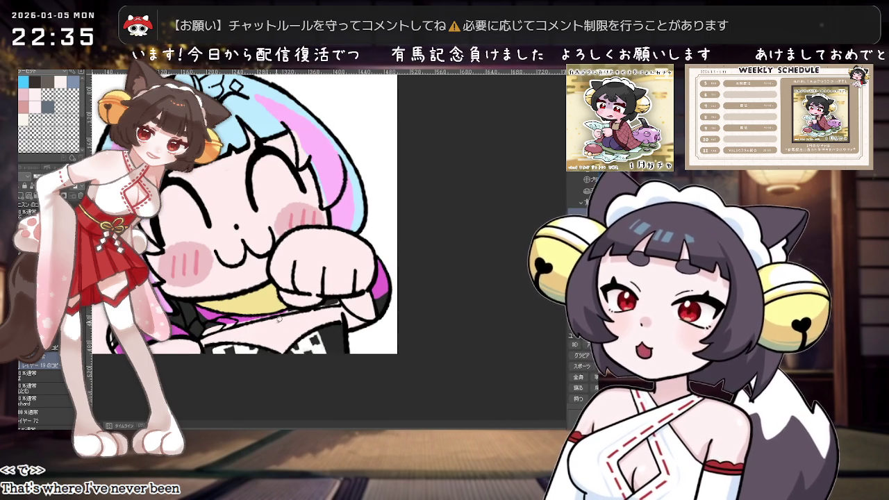
{"action": "left_click_drag", "start_coordinate": [280, 317], "coordinate": [338, 306]}
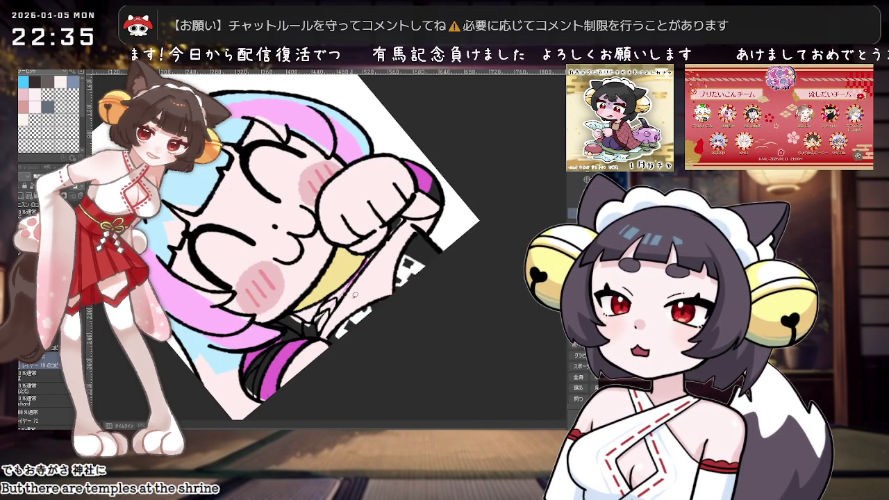
{"action": "left_click_drag", "start_coordinate": [346, 299], "coordinate": [247, 271]}
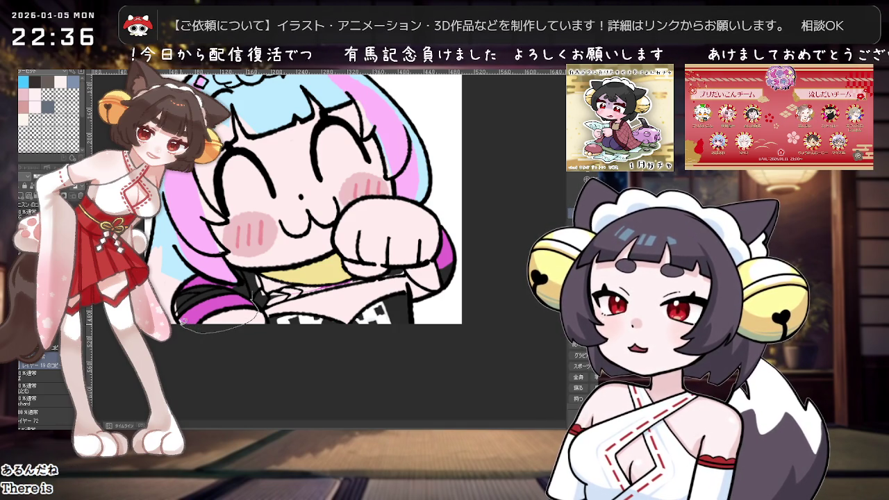
Draw pen strokes around the collar area beneath the raised paw.
{"action": "left_click_drag", "start_coordinate": [287, 280], "coordinate": [211, 318]}
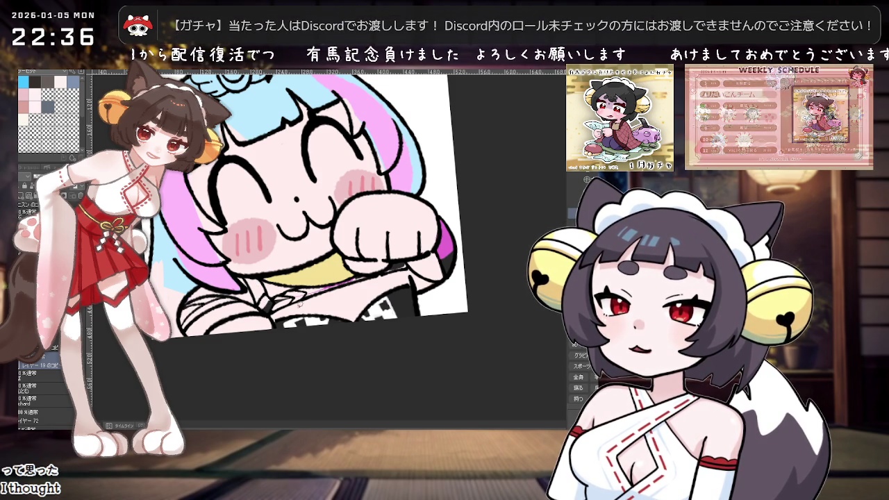
{"action": "left_click_drag", "start_coordinate": [327, 322], "coordinate": [277, 295]}
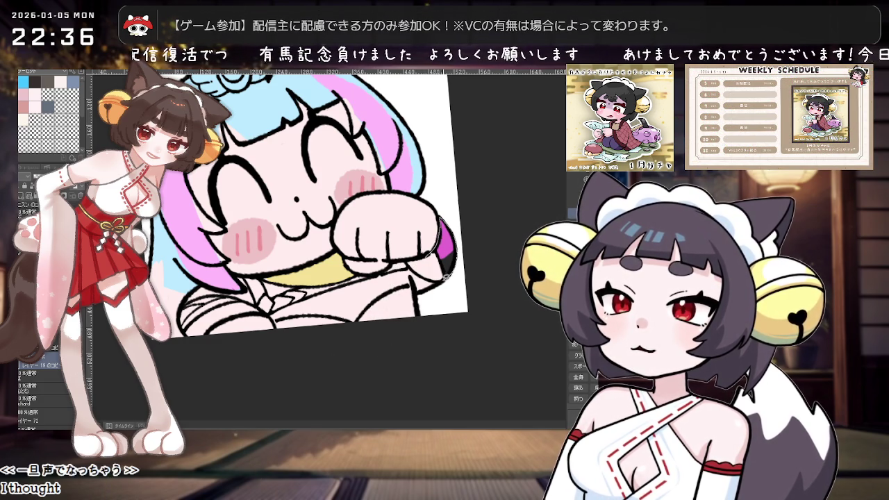
{"action": "scroll", "coordinate": [449, 248], "scroll_direction": "down", "scroll_amount": 1}
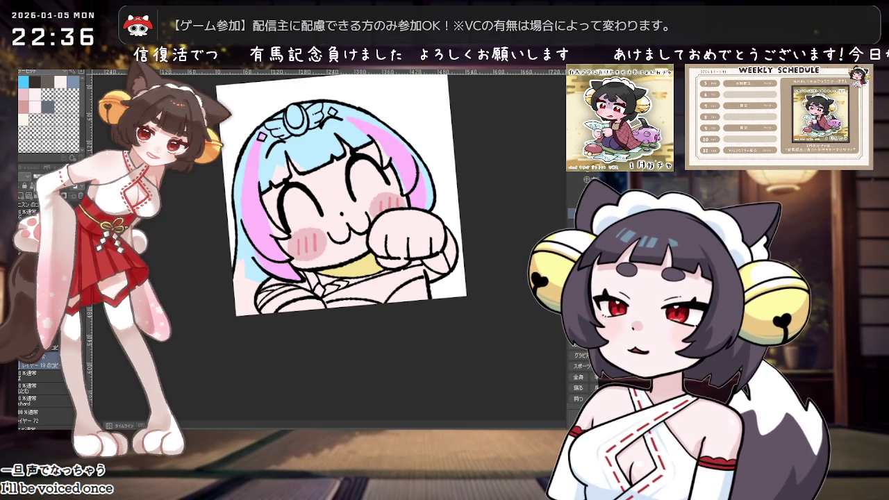
{"action": "scroll", "coordinate": [393, 290], "scroll_direction": "up", "scroll_amount": 2}
{"action": "scroll", "coordinate": [393, 289], "scroll_direction": "down", "scroll_amount": 1}
{"action": "scroll", "coordinate": [393, 289], "scroll_direction": "up", "scroll_amount": 1}
{"action": "scroll", "coordinate": [403, 293], "scroll_direction": "down", "scroll_amount": 2}
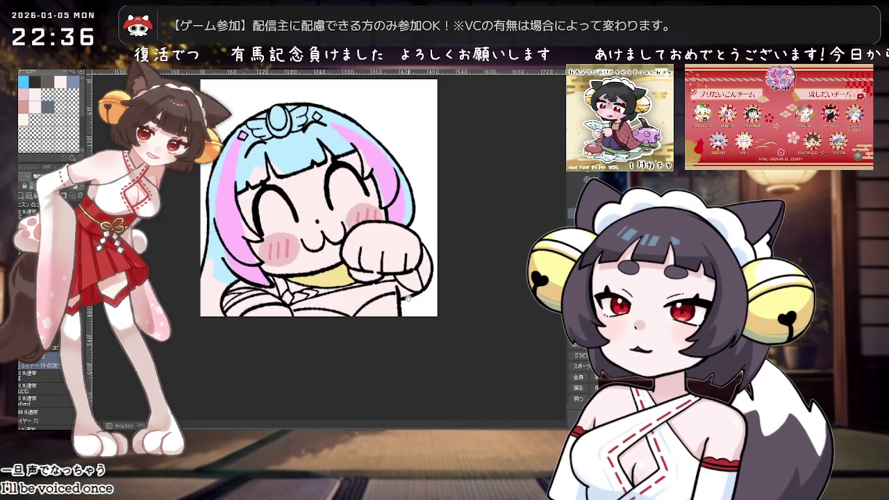
{"action": "scroll", "coordinate": [407, 296], "scroll_direction": "up", "scroll_amount": 1}
{"action": "scroll", "coordinate": [408, 295], "scroll_direction": "down", "scroll_amount": 1}
{"action": "scroll", "coordinate": [409, 297], "scroll_direction": "down", "scroll_amount": 1}
{"action": "scroll", "coordinate": [410, 298], "scroll_direction": "up", "scroll_amount": 1}
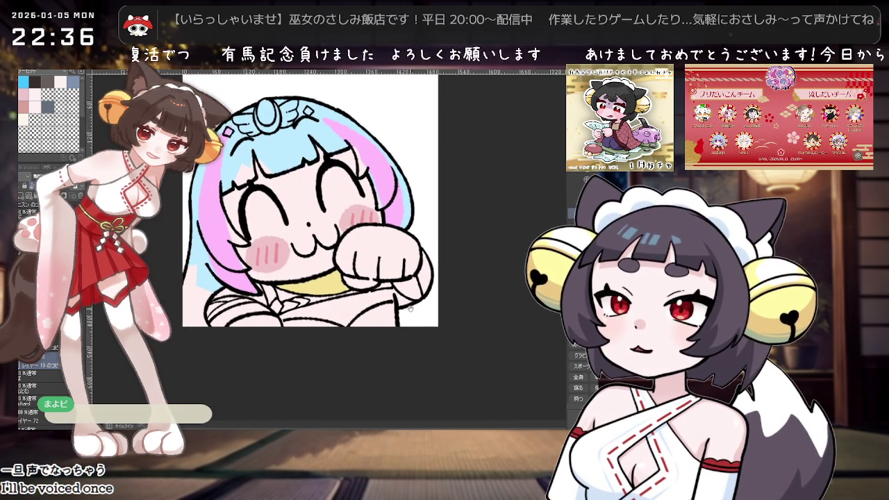
{"action": "scroll", "coordinate": [409, 308], "scroll_direction": "up", "scroll_amount": 1}
{"action": "scroll", "coordinate": [396, 309], "scroll_direction": "up", "scroll_amount": 1}
{"action": "scroll", "coordinate": [382, 309], "scroll_direction": "up", "scroll_amount": 1}
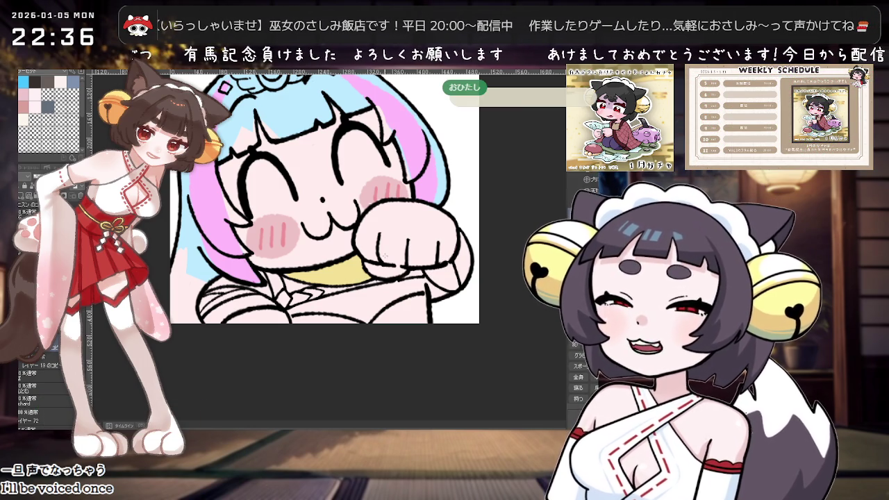
{"action": "scroll", "coordinate": [359, 295], "scroll_direction": "up", "scroll_amount": 1}
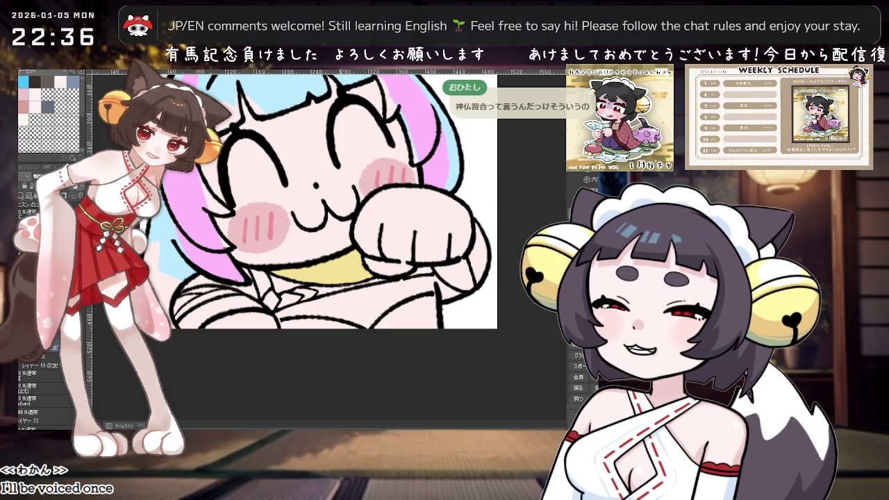
{"action": "scroll", "coordinate": [393, 267], "scroll_direction": "down", "scroll_amount": 1}
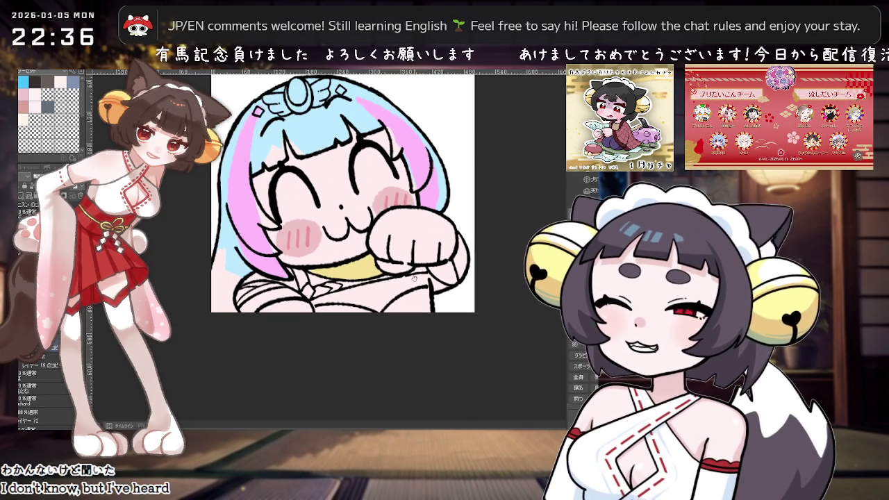
{"action": "scroll", "coordinate": [393, 291], "scroll_direction": "down", "scroll_amount": 1}
{"action": "scroll", "coordinate": [393, 304], "scroll_direction": "up", "scroll_amount": 1}
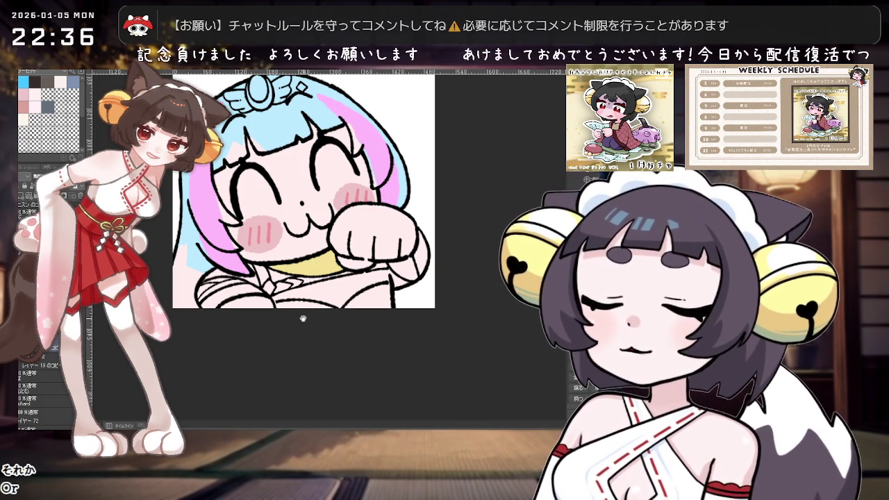
{"action": "scroll", "coordinate": [311, 229], "scroll_direction": "down", "scroll_amount": 2}
{"action": "scroll", "coordinate": [326, 222], "scroll_direction": "up", "scroll_amount": 2}
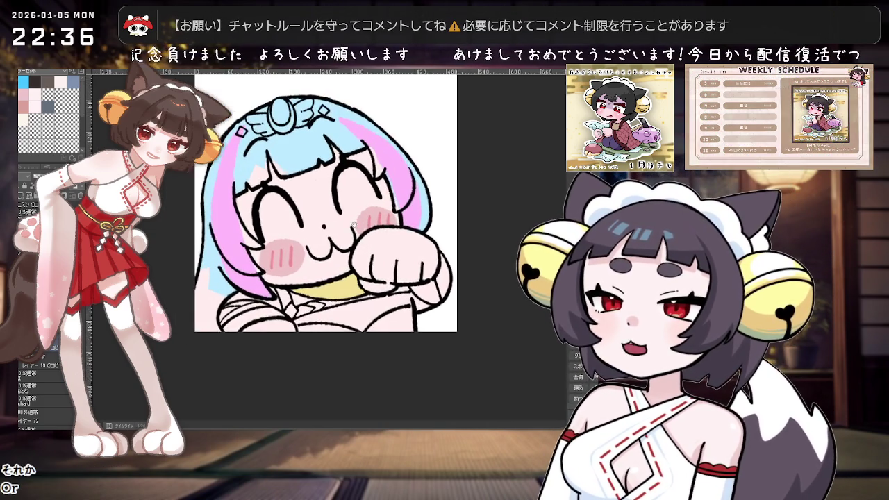
{"action": "scroll", "coordinate": [347, 215], "scroll_direction": "up", "scroll_amount": 2}
{"action": "scroll", "coordinate": [366, 210], "scroll_direction": "down", "scroll_amount": 3}
{"action": "scroll", "coordinate": [366, 210], "scroll_direction": "up", "scroll_amount": 2}
{"action": "scroll", "coordinate": [366, 209], "scroll_direction": "up", "scroll_amount": 1}
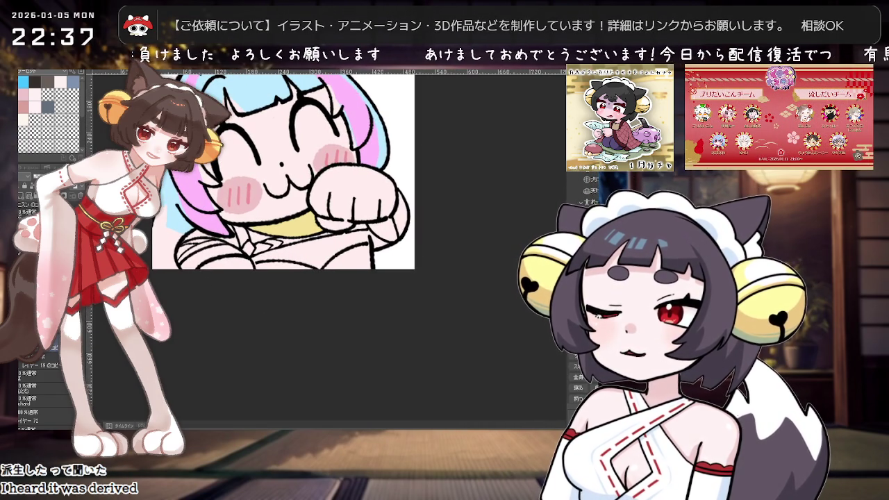
On 'レイヤー 19のコピー', lasso-fill the areas under the paw and by the left sleeve dark grey.
{"action": "left_click", "coordinate": [43, 361]}
{"action": "scroll", "coordinate": [309, 222], "scroll_direction": "up", "scroll_amount": 1}
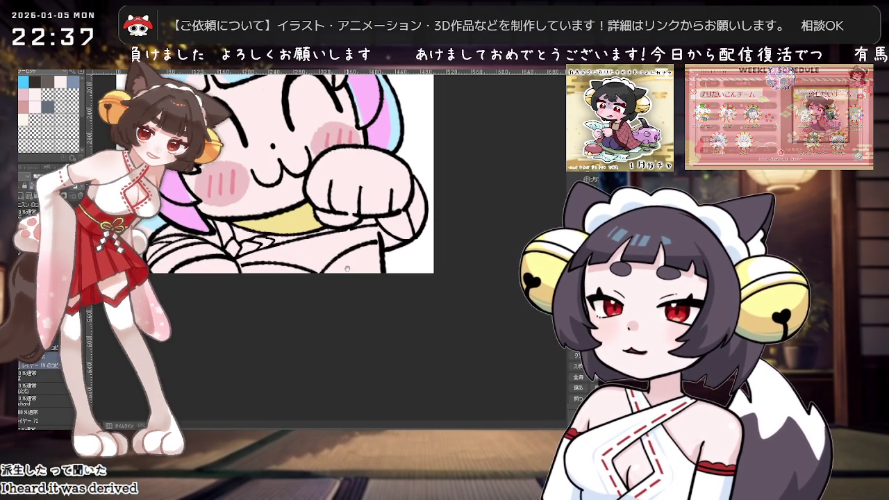
{"action": "left_click_drag", "start_coordinate": [383, 274], "coordinate": [382, 272]}
{"action": "mouse_move", "coordinate": [363, 234]}
{"action": "left_mouse_down"}
{"action": "mouse_move", "coordinate": [347, 287]}
{"action": "mouse_move", "coordinate": [274, 277]}
{"action": "left_mouse_up"}
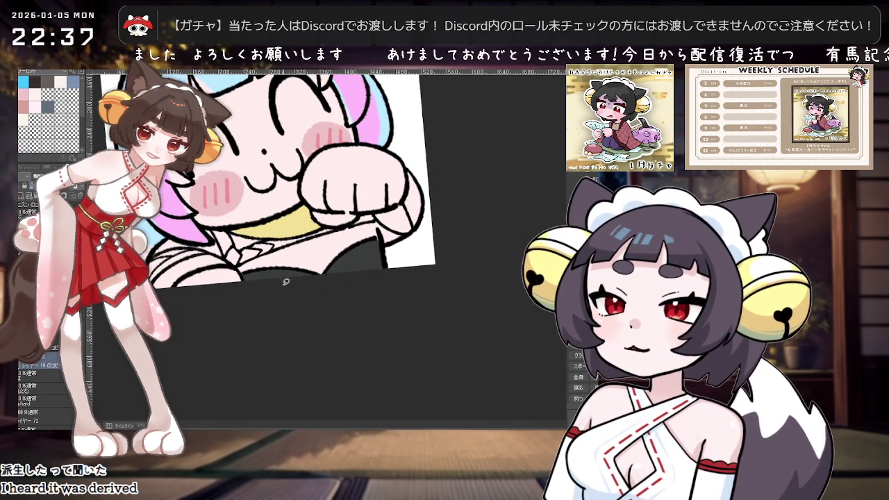
{"action": "left_click_drag", "start_coordinate": [170, 289], "coordinate": [216, 264]}
{"action": "left_click_drag", "start_coordinate": [402, 234], "coordinate": [327, 277]}
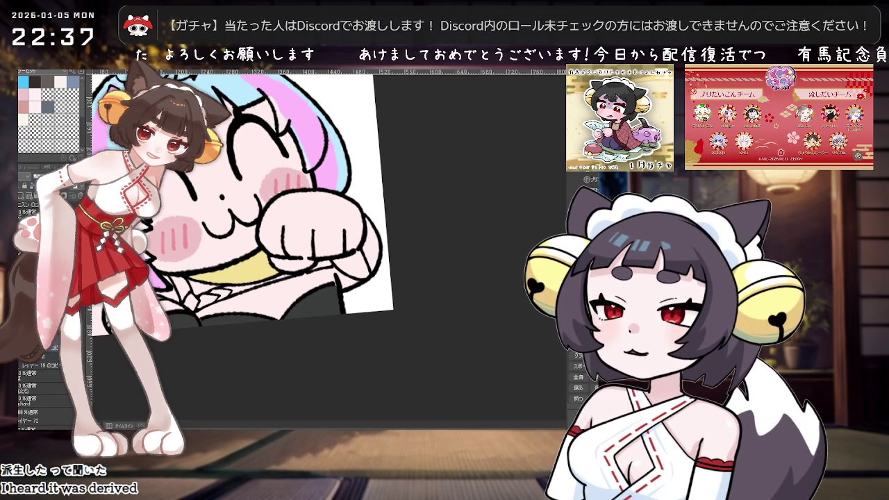
{"action": "left_click_drag", "start_coordinate": [268, 204], "coordinate": [291, 231]}
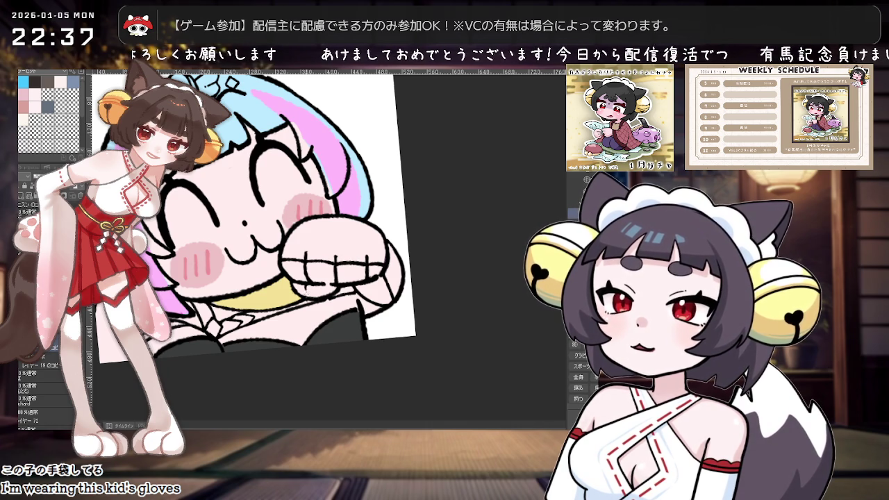
{"action": "left_click_drag", "start_coordinate": [307, 293], "coordinate": [368, 293]}
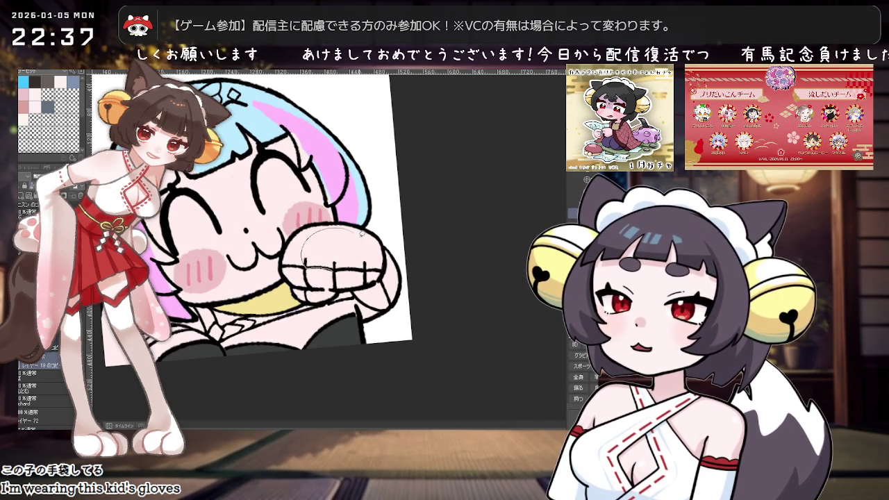
Paint the whole raised fist dark grey so it reads as a glove.
{"action": "left_click", "coordinate": [331, 247]}
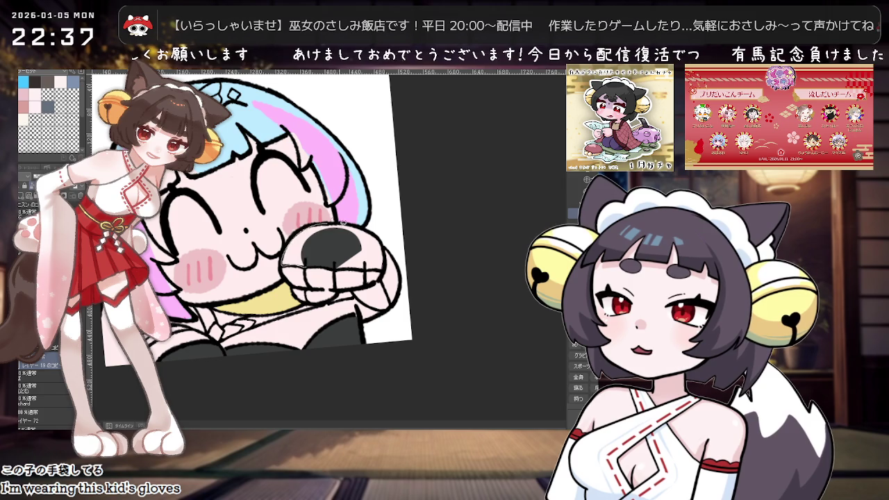
{"action": "left_click_drag", "start_coordinate": [332, 219], "coordinate": [311, 230]}
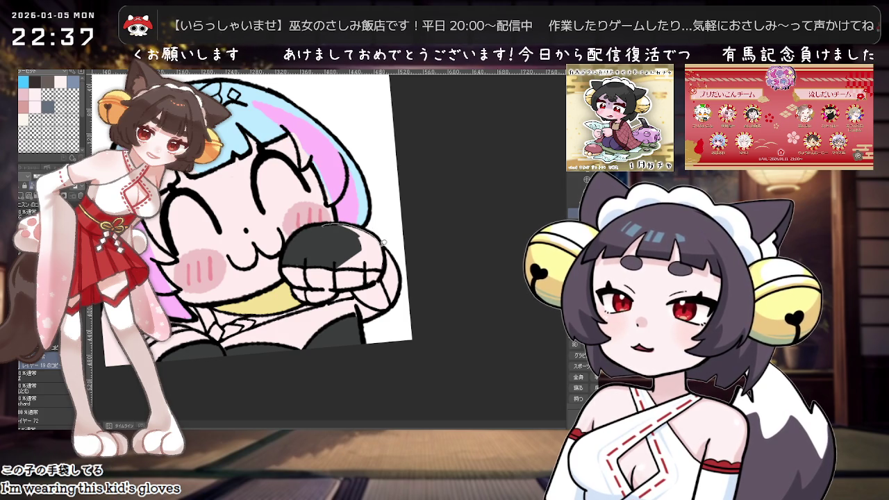
{"action": "left_click_drag", "start_coordinate": [366, 267], "coordinate": [384, 249]}
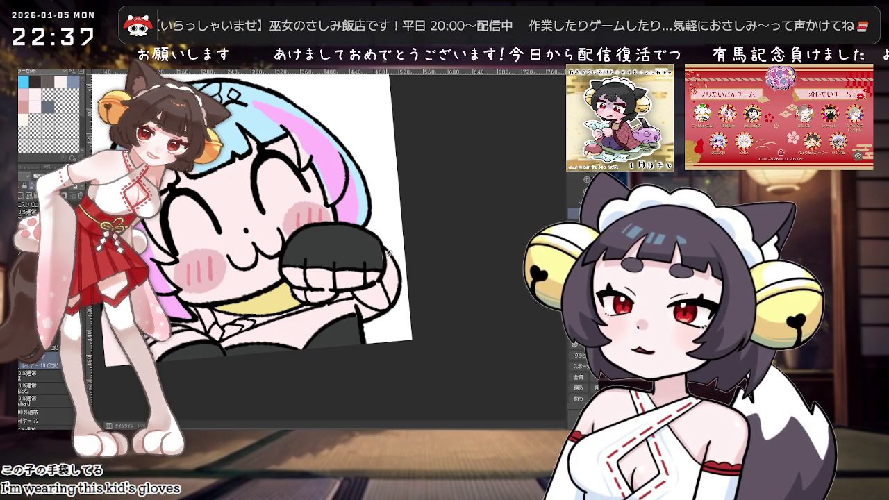
{"action": "key", "text": "ctrl+@"}
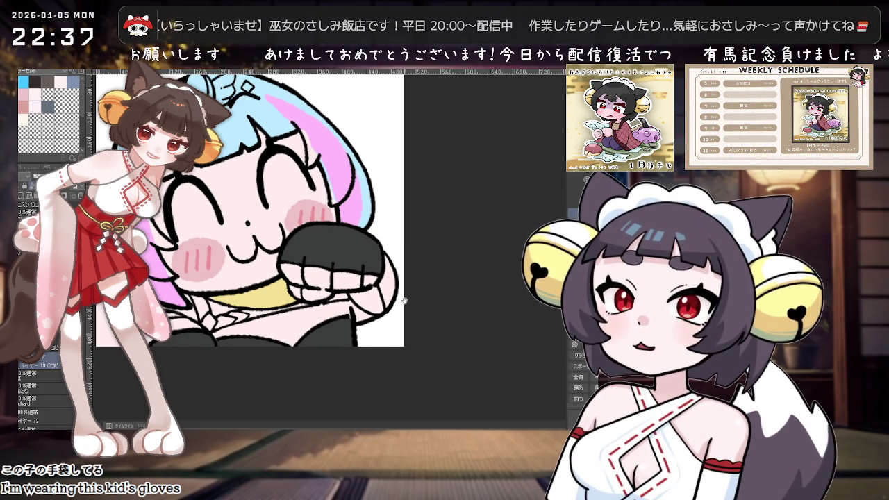
Pan and zoom around the canvas to frame the girl's face.
{"action": "left_click_drag", "start_coordinate": [403, 295], "coordinate": [356, 318]}
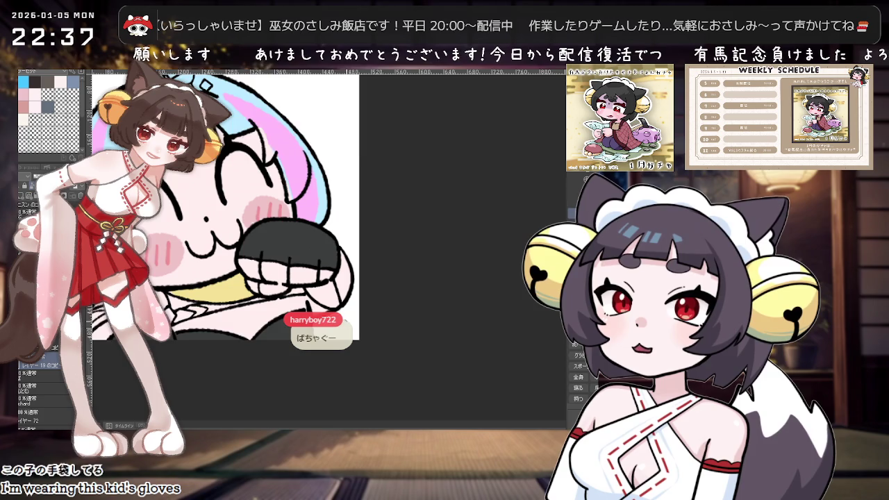
{"action": "left_click_drag", "start_coordinate": [349, 320], "coordinate": [447, 292]}
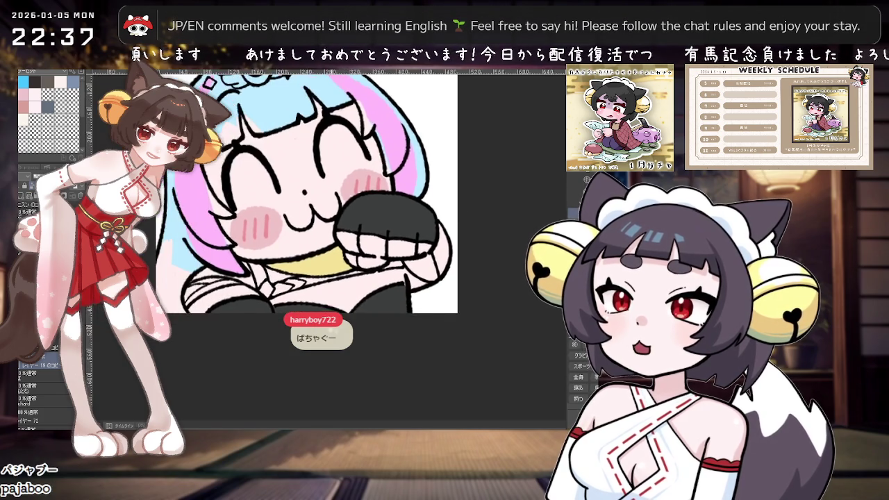
{"action": "scroll", "coordinate": [393, 291], "scroll_direction": "up", "scroll_amount": 3}
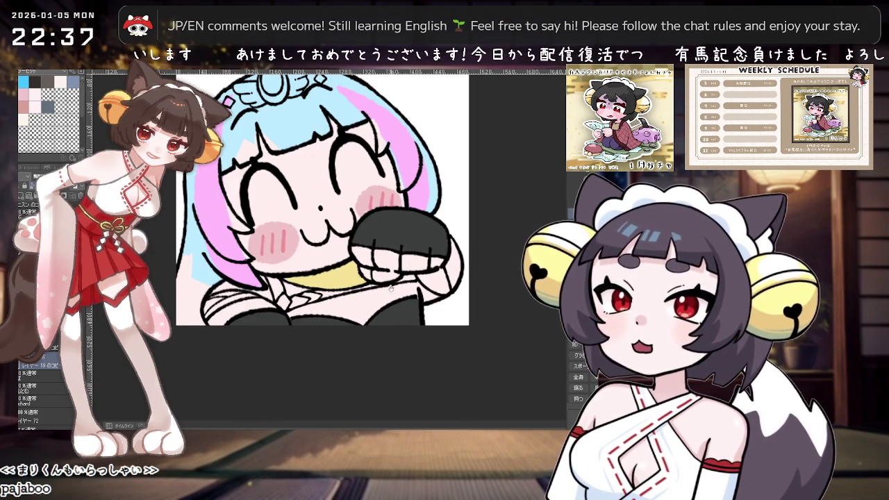
{"action": "scroll", "coordinate": [394, 290], "scroll_direction": "up", "scroll_amount": 2}
{"action": "scroll", "coordinate": [395, 290], "scroll_direction": "down", "scroll_amount": 1}
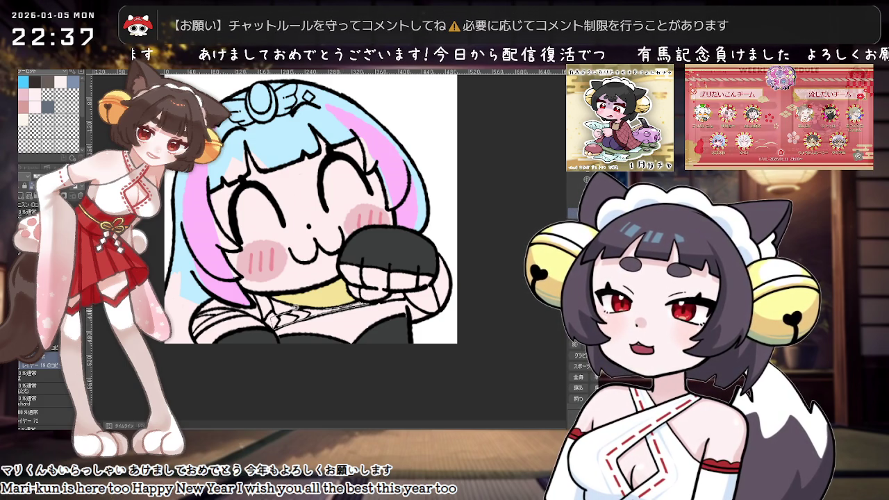
{"action": "scroll", "coordinate": [420, 281], "scroll_direction": "up", "scroll_amount": 2}
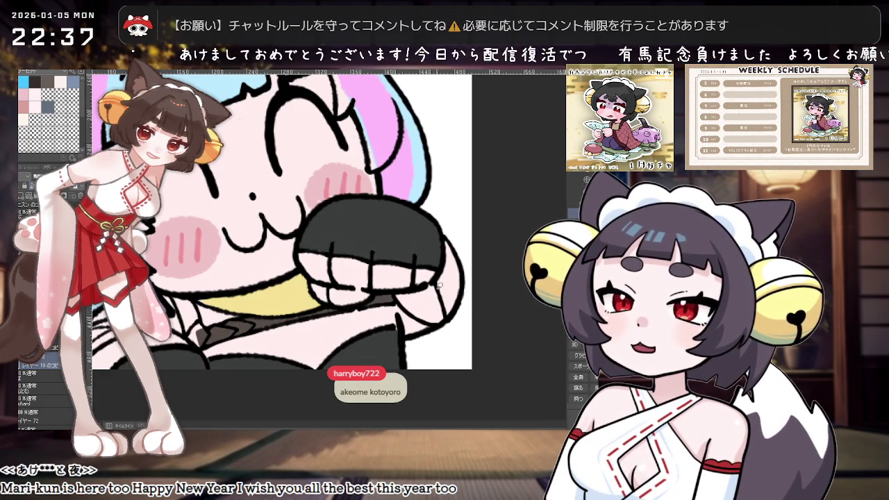
{"action": "scroll", "coordinate": [346, 304], "scroll_direction": "down", "scroll_amount": 2}
{"action": "left_click_drag", "start_coordinate": [273, 326], "coordinate": [320, 319]}
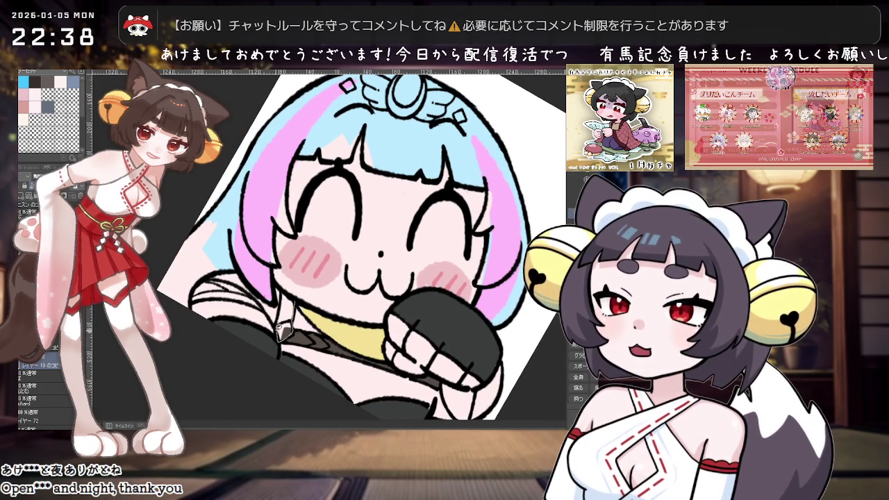
Rotate, pan and zoom in so the girl's face fills the view.
{"action": "left_click_drag", "start_coordinate": [287, 335], "coordinate": [378, 283]}
{"action": "scroll", "coordinate": [378, 282], "scroll_direction": "down", "scroll_amount": 2}
{"action": "scroll", "coordinate": [381, 308], "scroll_direction": "up", "scroll_amount": 3}
{"action": "left_click_drag", "start_coordinate": [373, 323], "coordinate": [351, 322]}
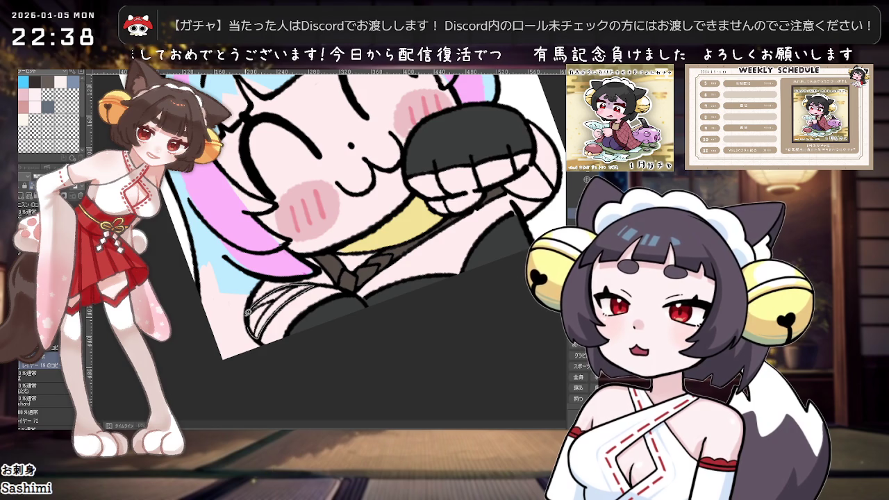
{"action": "scroll", "coordinate": [260, 333], "scroll_direction": "down", "scroll_amount": 1}
{"action": "scroll", "coordinate": [306, 327], "scroll_direction": "down", "scroll_amount": 1}
{"action": "scroll", "coordinate": [347, 324], "scroll_direction": "down", "scroll_amount": 1}
{"action": "scroll", "coordinate": [348, 324], "scroll_direction": "up", "scroll_amount": 1}
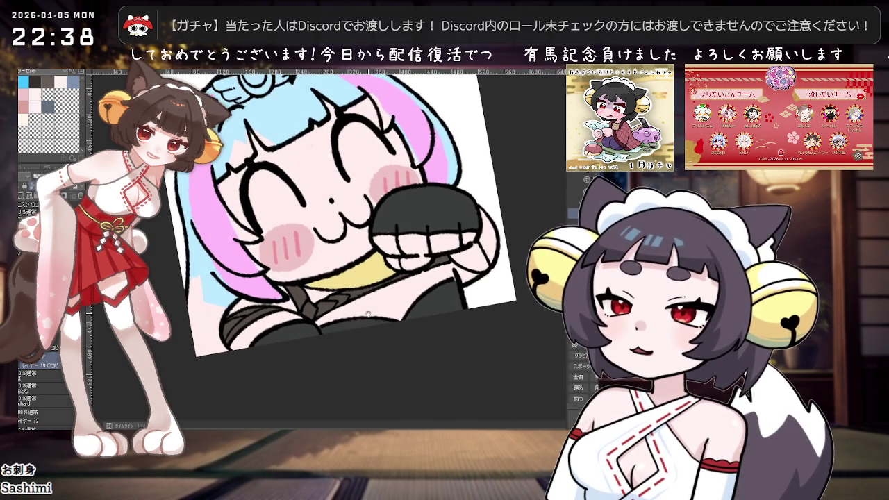
{"action": "scroll", "coordinate": [366, 316], "scroll_direction": "up", "scroll_amount": 1}
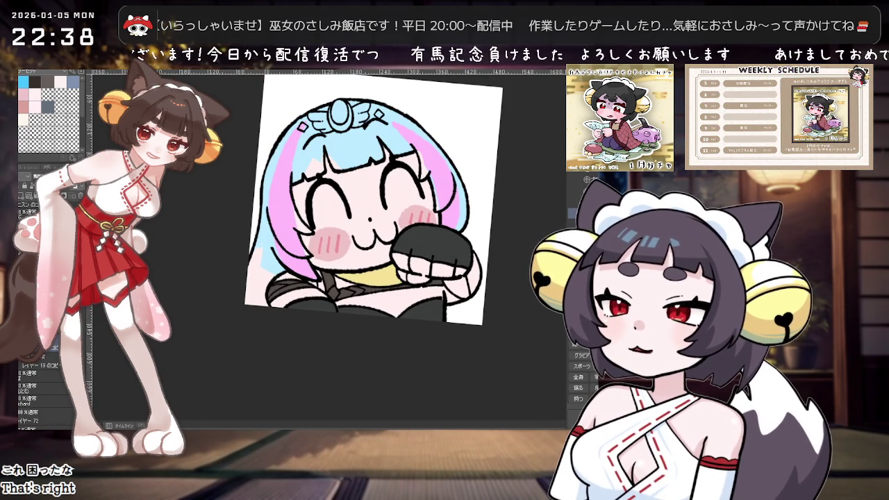
{"action": "key", "text": "ctrl+plus"}
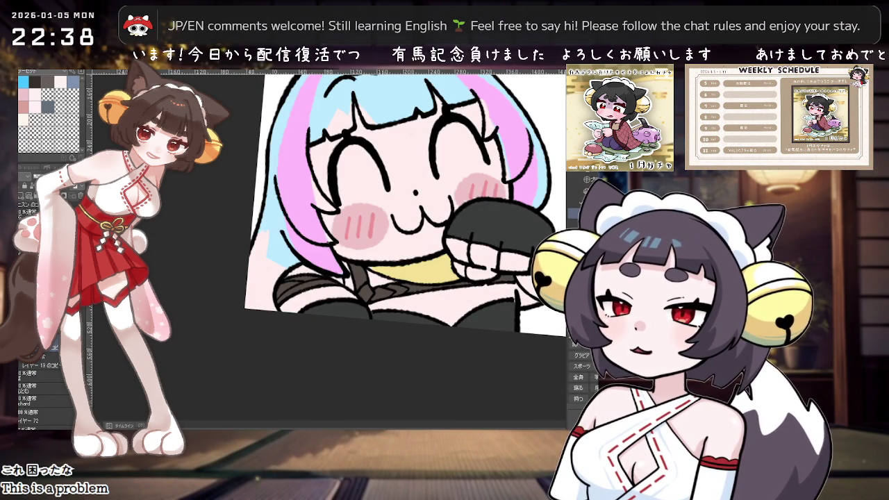
{"action": "scroll", "coordinate": [366, 225], "scroll_direction": "down", "scroll_amount": 1}
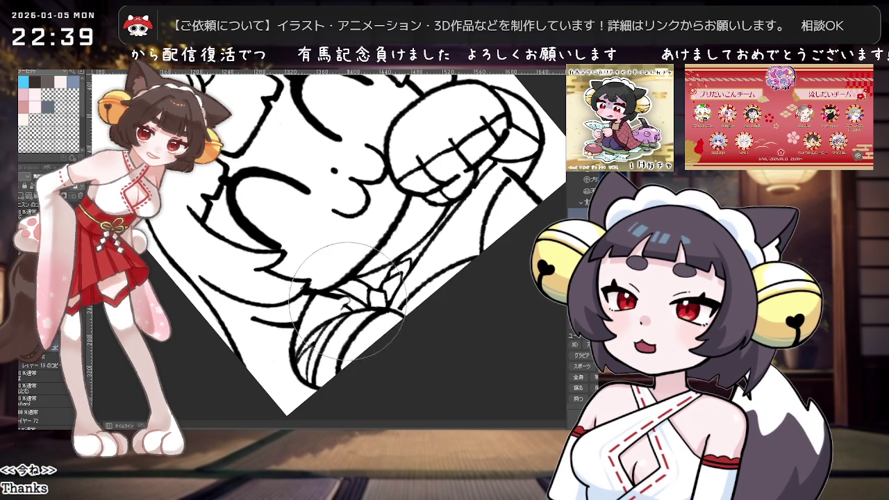
{"action": "key", "text": "minus"}
{"action": "key", "text": "minus"}
{"action": "key", "text": "minus"}
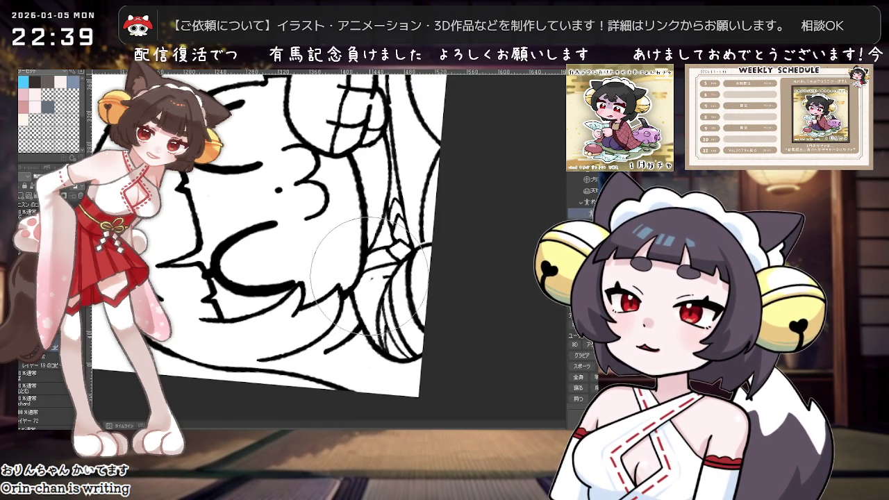
Rotate and zoom onto the face and fist, then reset to the whole drawing.
{"action": "left_click_drag", "start_coordinate": [371, 281], "coordinate": [292, 208]}
{"action": "key", "text": "asciicircum"}
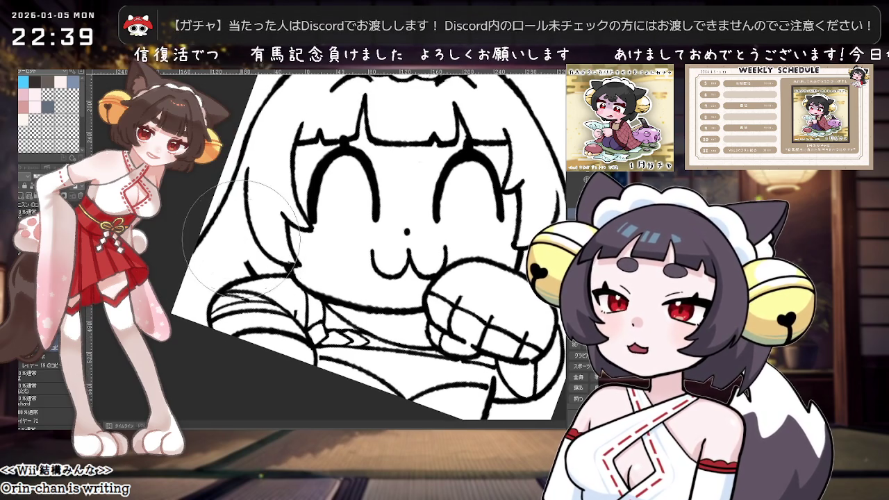
{"action": "mouse_move", "coordinate": [253, 247]}
{"action": "left_mouse_down"}
{"action": "mouse_move", "coordinate": [286, 306]}
{"action": "mouse_move", "coordinate": [372, 275]}
{"action": "mouse_move", "coordinate": [384, 302]}
{"action": "left_mouse_up"}
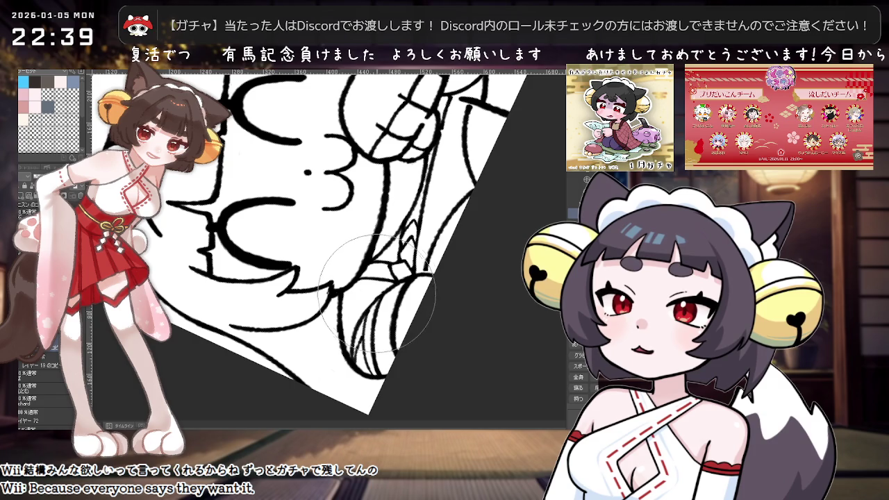
{"action": "left_click_drag", "start_coordinate": [381, 290], "coordinate": [361, 306]}
{"action": "key", "text": "ctrl+0"}
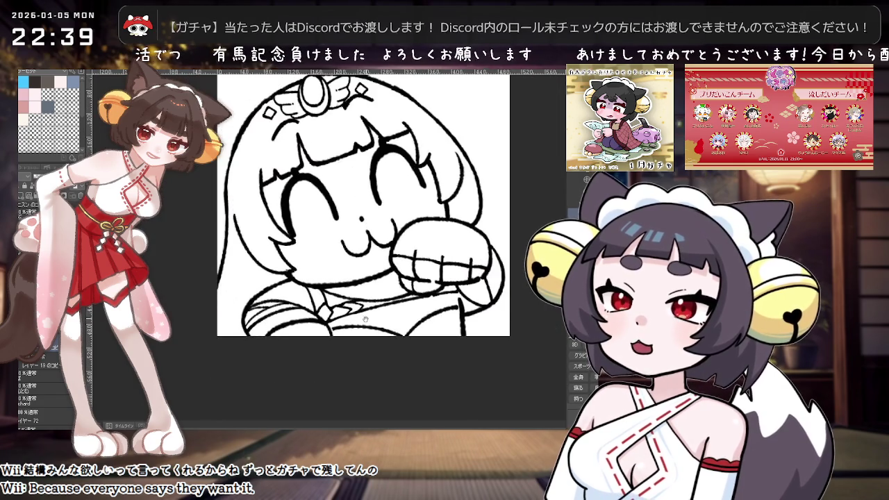
{"action": "scroll", "coordinate": [357, 324], "scroll_direction": "up", "scroll_amount": 2}
{"action": "scroll", "coordinate": [333, 321], "scroll_direction": "up", "scroll_amount": 2}
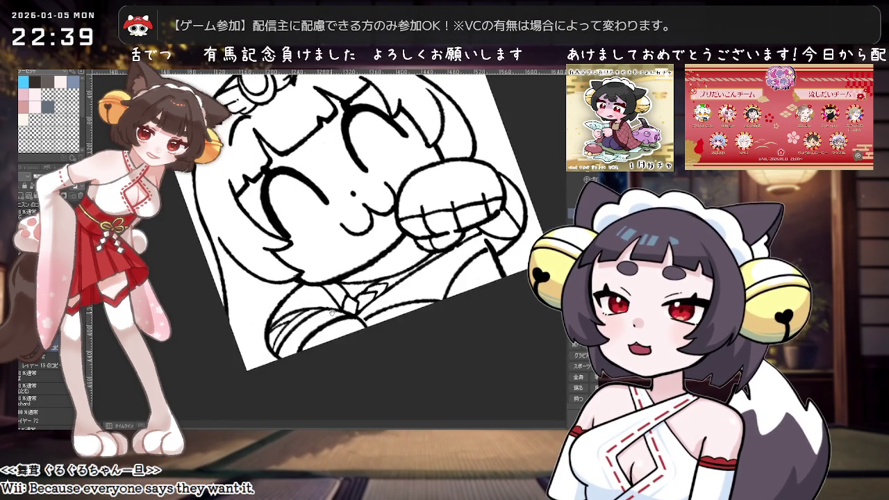
Add a short line stroke near the girl's chin on the line-art layer.
{"action": "left_click_drag", "start_coordinate": [333, 320], "coordinate": [365, 258]}
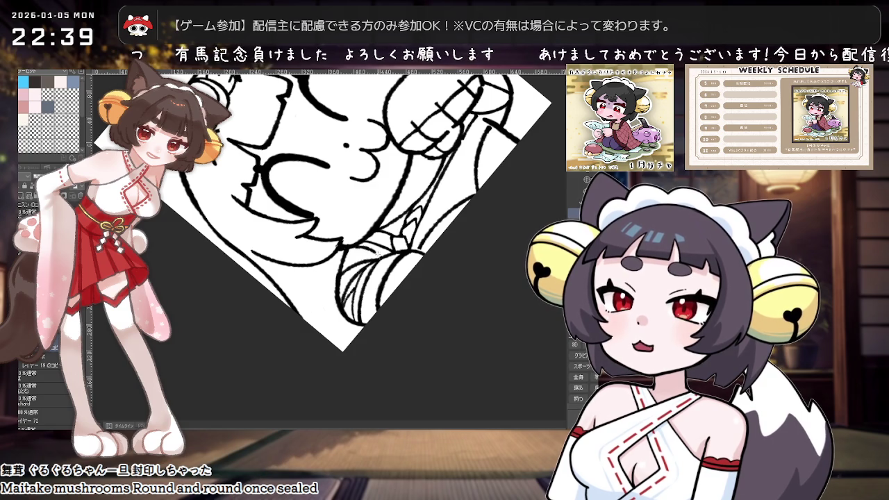
{"action": "left_click_drag", "start_coordinate": [379, 253], "coordinate": [321, 274]}
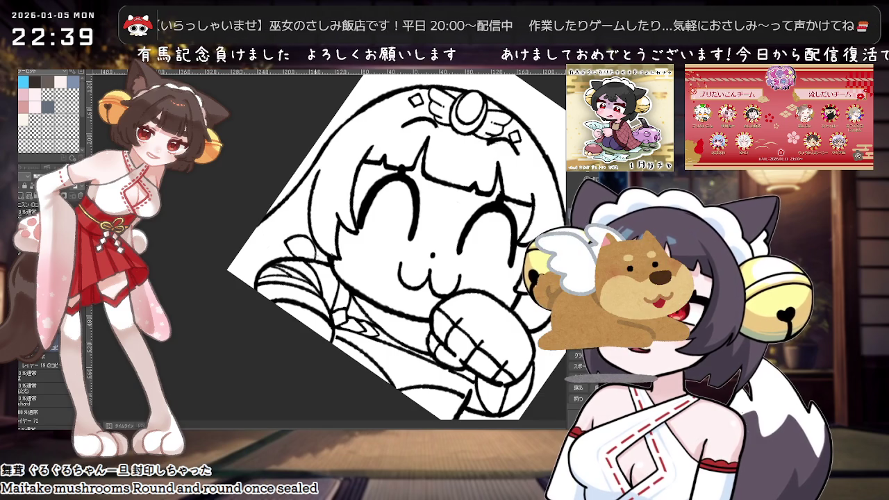
{"action": "mouse_move", "coordinate": [277, 248]}
{"action": "left_mouse_down"}
{"action": "mouse_move", "coordinate": [288, 230]}
{"action": "mouse_move", "coordinate": [316, 258]}
{"action": "left_mouse_up"}
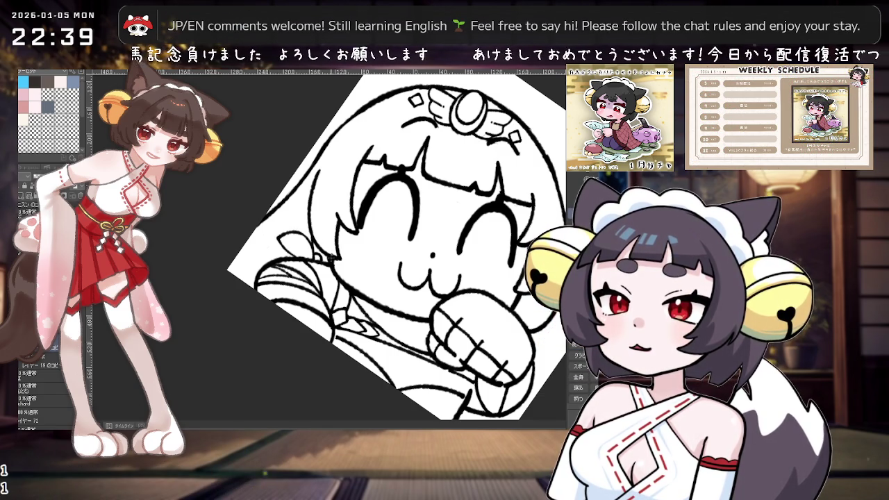
{"action": "scroll", "coordinate": [395, 243], "scroll_direction": "down", "scroll_amount": 2}
{"action": "scroll", "coordinate": [396, 243], "scroll_direction": "down", "scroll_amount": 2}
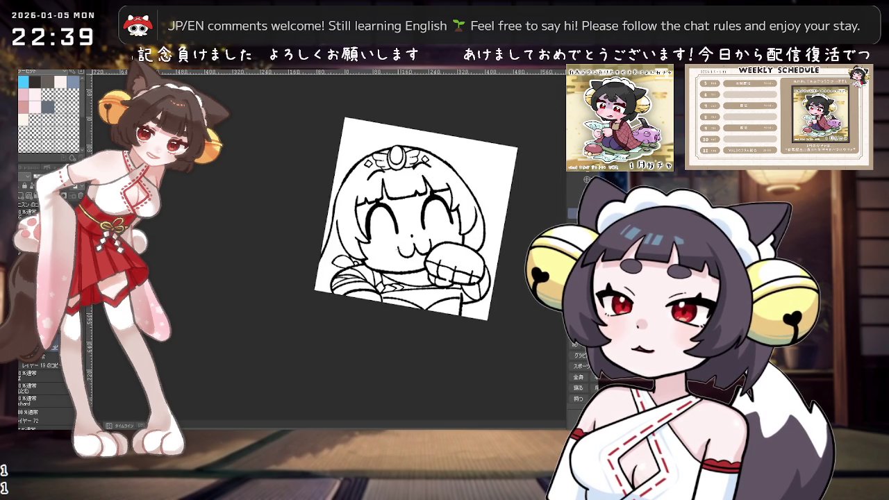
{"action": "scroll", "coordinate": [389, 253], "scroll_direction": "up", "scroll_amount": 1}
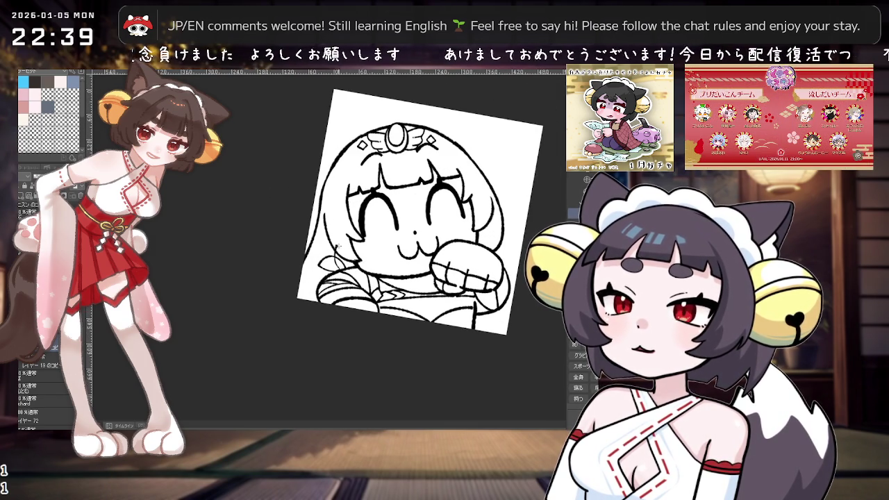
{"action": "scroll", "coordinate": [416, 211], "scroll_direction": "up", "scroll_amount": 1}
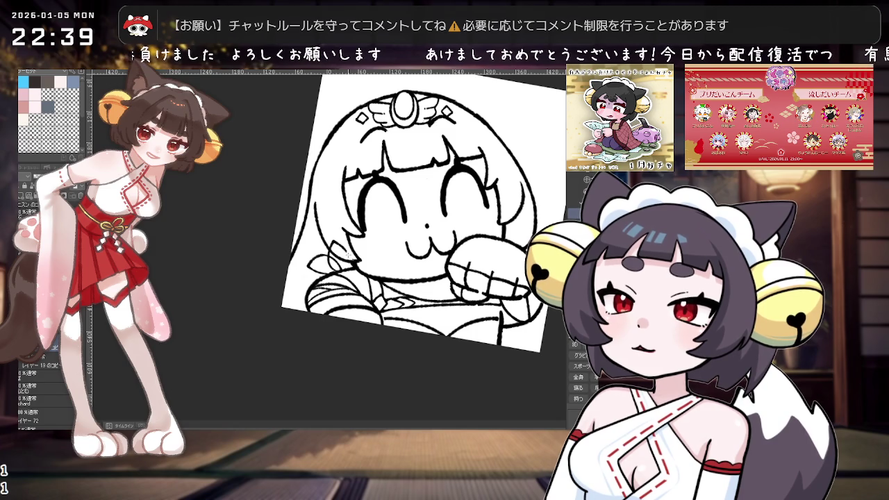
{"action": "scroll", "coordinate": [380, 256], "scroll_direction": "up", "scroll_amount": 2}
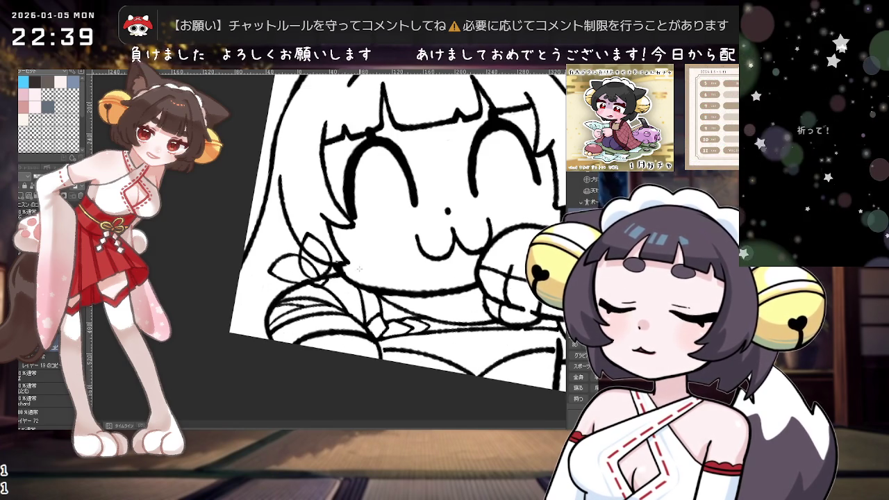
Rotate and zoom the canvas to a near-upright close-up of the face.
{"action": "left_click_drag", "start_coordinate": [396, 229], "coordinate": [361, 209]}
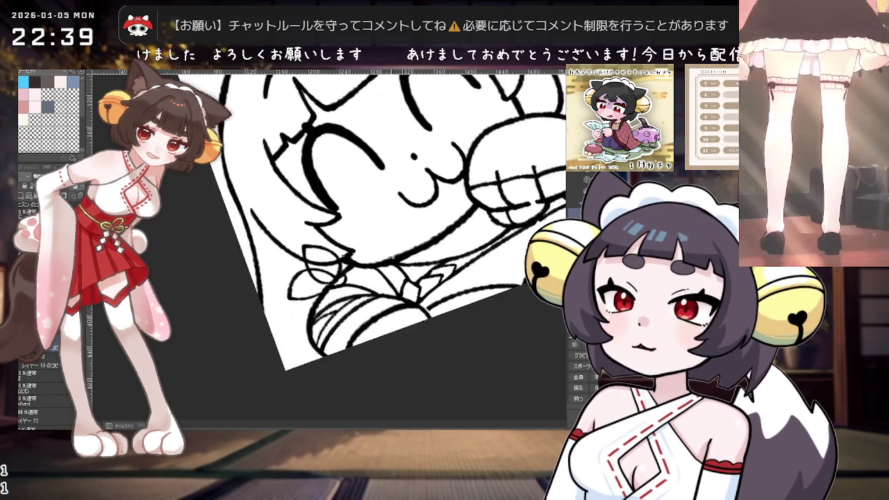
{"action": "mouse_move", "coordinate": [359, 269]}
{"action": "left_mouse_down"}
{"action": "mouse_move", "coordinate": [376, 237]}
{"action": "mouse_move", "coordinate": [379, 249]}
{"action": "mouse_move", "coordinate": [300, 229]}
{"action": "left_mouse_up"}
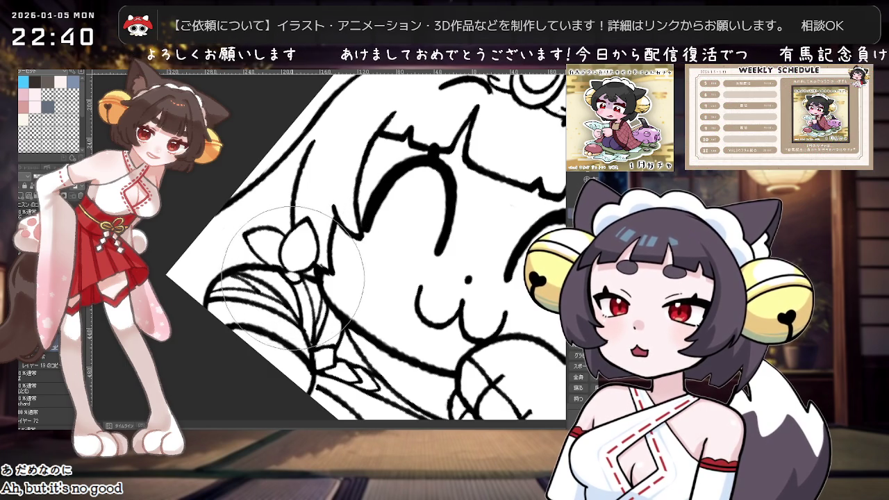
{"action": "left_click_drag", "start_coordinate": [294, 278], "coordinate": [322, 288]}
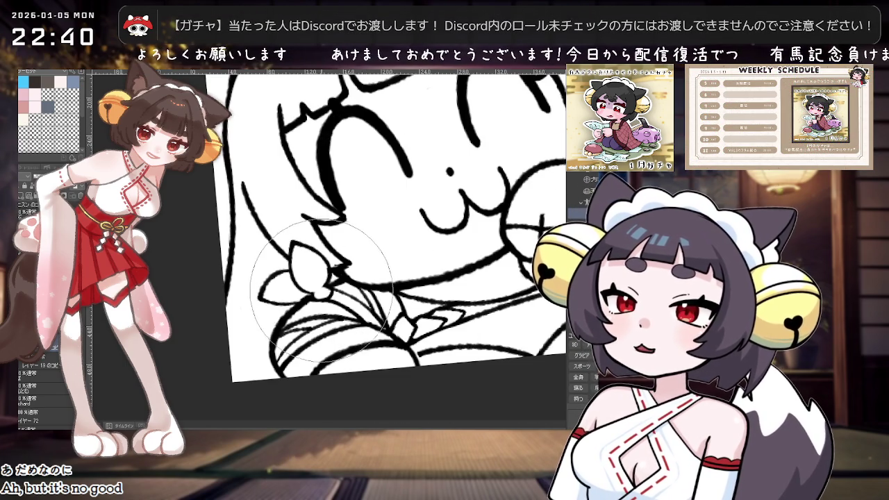
{"action": "scroll", "coordinate": [388, 247], "scroll_direction": "down", "scroll_amount": 3}
{"action": "scroll", "coordinate": [382, 257], "scroll_direction": "down", "scroll_amount": 1}
{"action": "scroll", "coordinate": [368, 270], "scroll_direction": "down", "scroll_amount": 1}
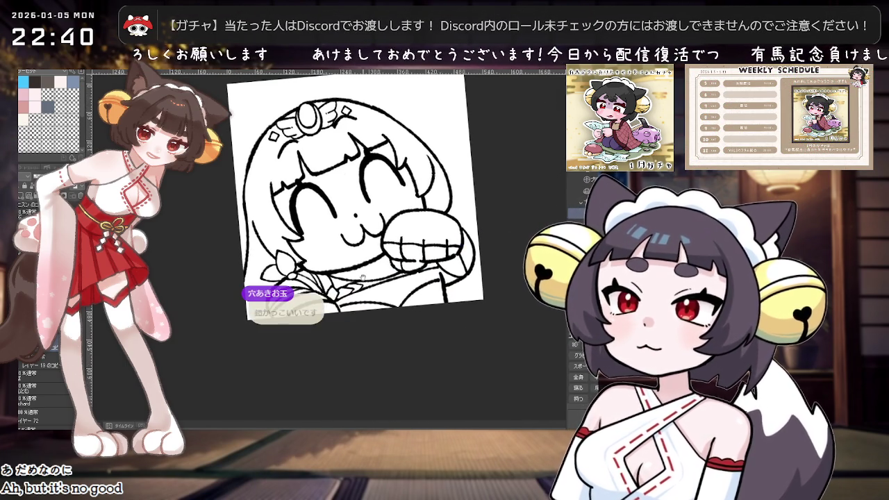
{"action": "scroll", "coordinate": [361, 277], "scroll_direction": "up", "scroll_amount": 2}
{"action": "scroll", "coordinate": [362, 276], "scroll_direction": "up", "scroll_amount": 1}
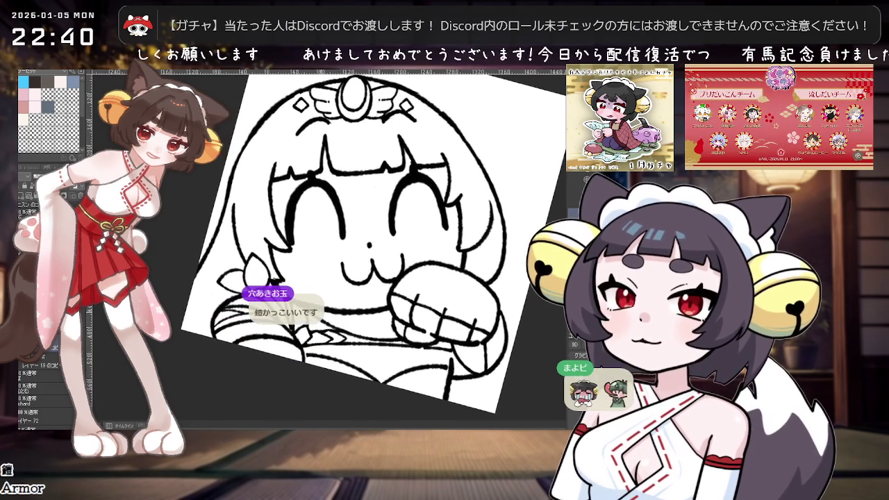
{"action": "scroll", "coordinate": [362, 276], "scroll_direction": "up", "scroll_amount": 1}
{"action": "scroll", "coordinate": [362, 276], "scroll_direction": "up", "scroll_amount": 1}
{"action": "scroll", "coordinate": [362, 276], "scroll_direction": "up", "scroll_amount": 1}
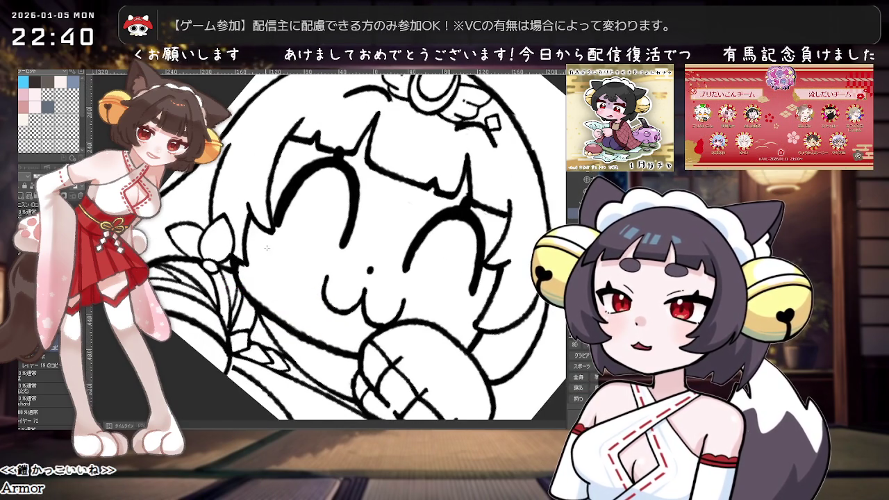
Make the colour layer visible again, restoring hair colours, blush, dark fist and yellow collar.
{"action": "key", "text": "asciicircum"}
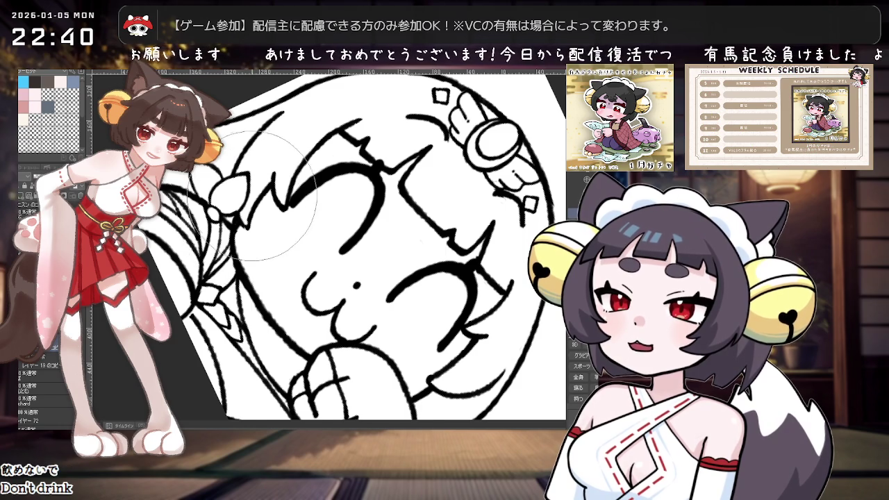
{"action": "scroll", "coordinate": [257, 202], "scroll_direction": "down", "scroll_amount": 2}
{"action": "key", "text": "minus"}
{"action": "scroll", "coordinate": [394, 233], "scroll_direction": "down", "scroll_amount": 2}
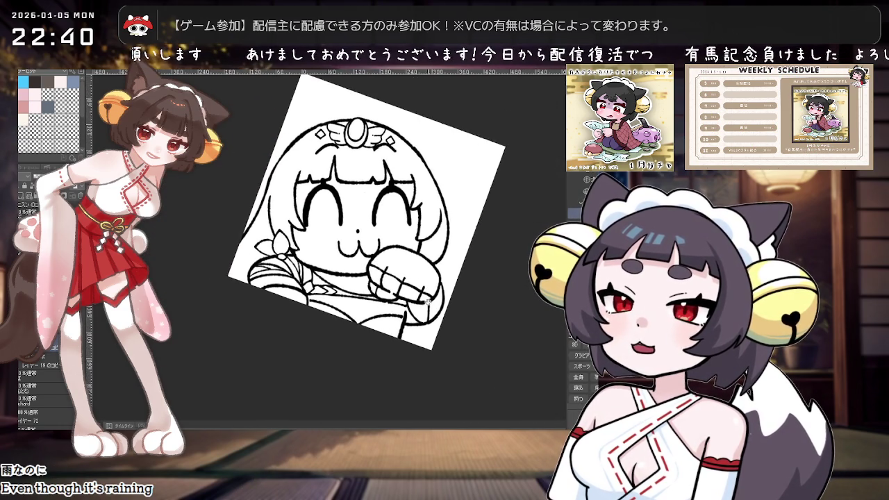
{"action": "scroll", "coordinate": [423, 299], "scroll_direction": "up", "scroll_amount": 2}
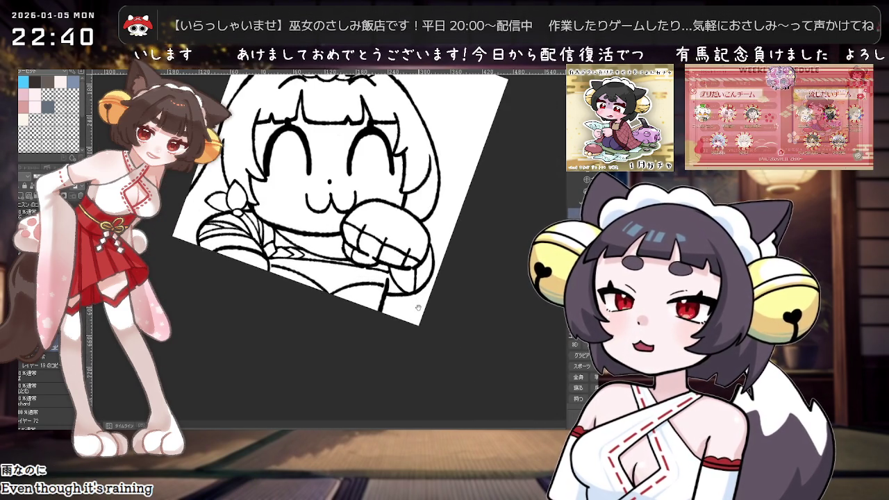
{"action": "key", "text": "minus"}
{"action": "scroll", "coordinate": [413, 309], "scroll_direction": "down", "scroll_amount": 1}
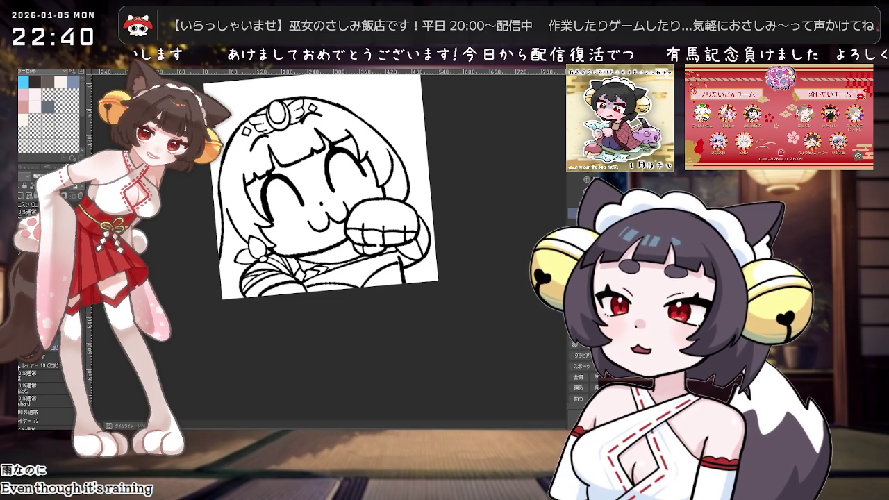
{"action": "left_click", "coordinate": [22, 366]}
{"action": "scroll", "coordinate": [434, 306], "scroll_direction": "up", "scroll_amount": 1}
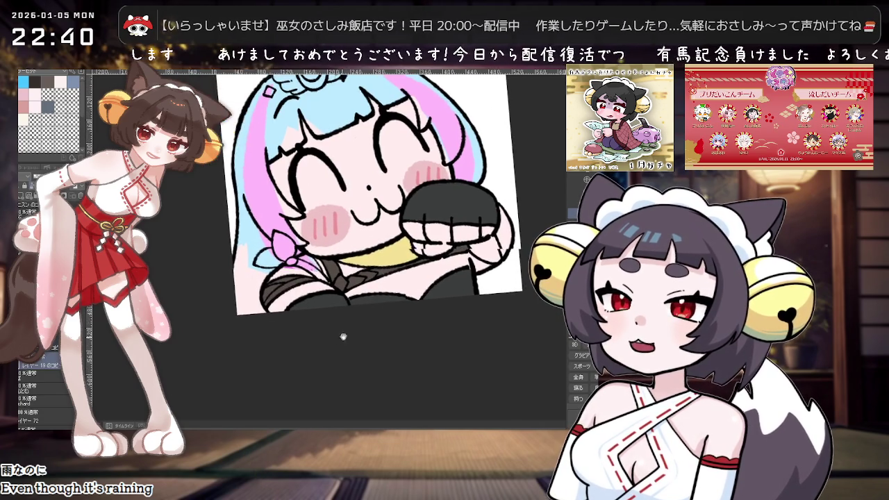
Zoom into the flower beside the cheek and paint its petals white.
{"action": "scroll", "coordinate": [433, 306], "scroll_direction": "up", "scroll_amount": 1}
{"action": "scroll", "coordinate": [434, 306], "scroll_direction": "up", "scroll_amount": 1}
{"action": "scroll", "coordinate": [434, 306], "scroll_direction": "up", "scroll_amount": 1}
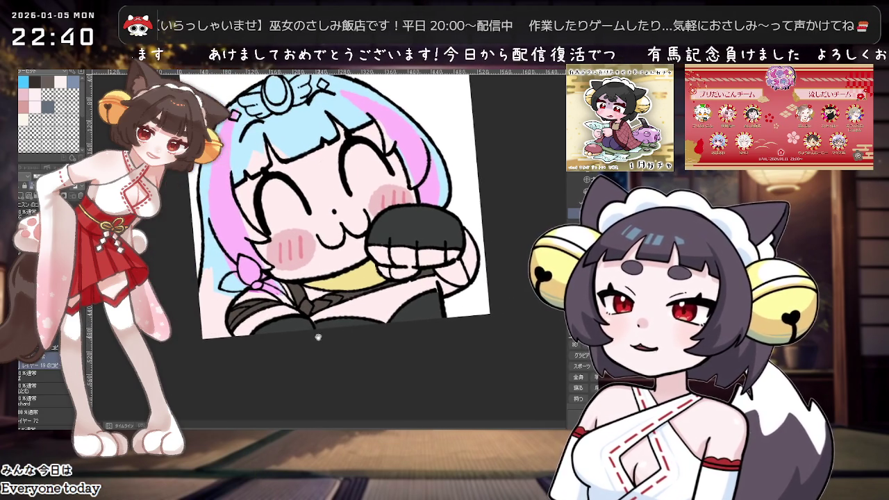
{"action": "key", "text": "asciicircum"}
{"action": "scroll", "coordinate": [345, 330], "scroll_direction": "up", "scroll_amount": 2}
{"action": "key", "text": "minus"}
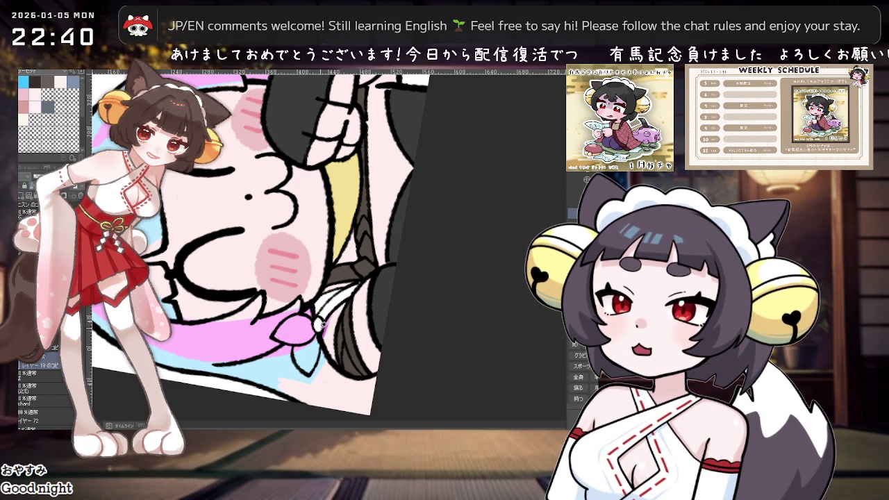
{"action": "left_click_drag", "start_coordinate": [318, 326], "coordinate": [299, 368]}
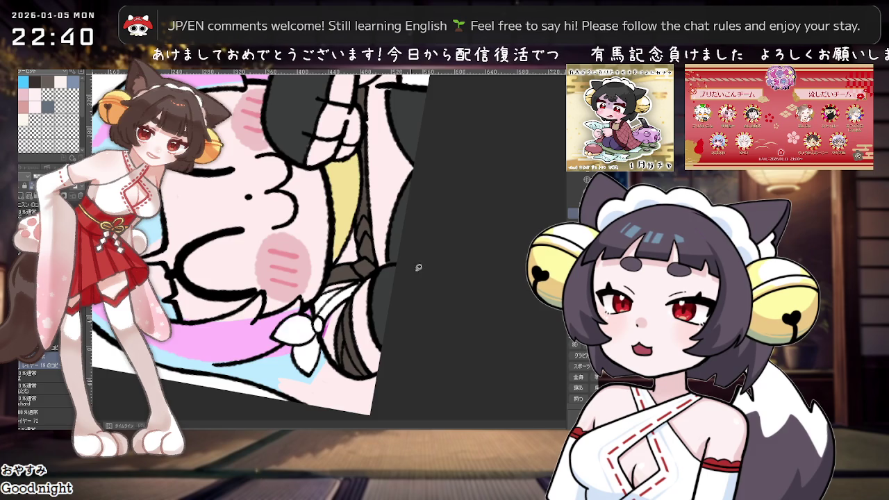
Ease the tilt and reset the view to show the whole emote upright.
{"action": "left_click_drag", "start_coordinate": [402, 270], "coordinate": [448, 267]}
{"action": "left_click_drag", "start_coordinate": [324, 284], "coordinate": [278, 281]}
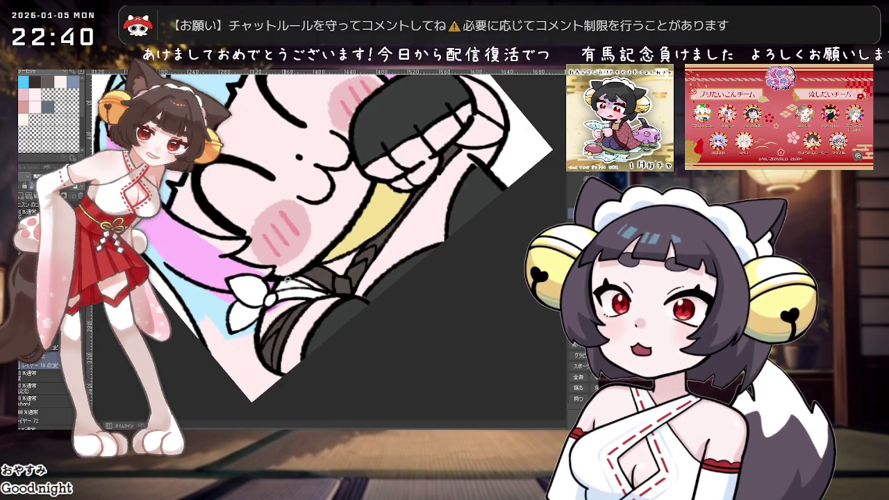
{"action": "key", "text": "ctrl+0"}
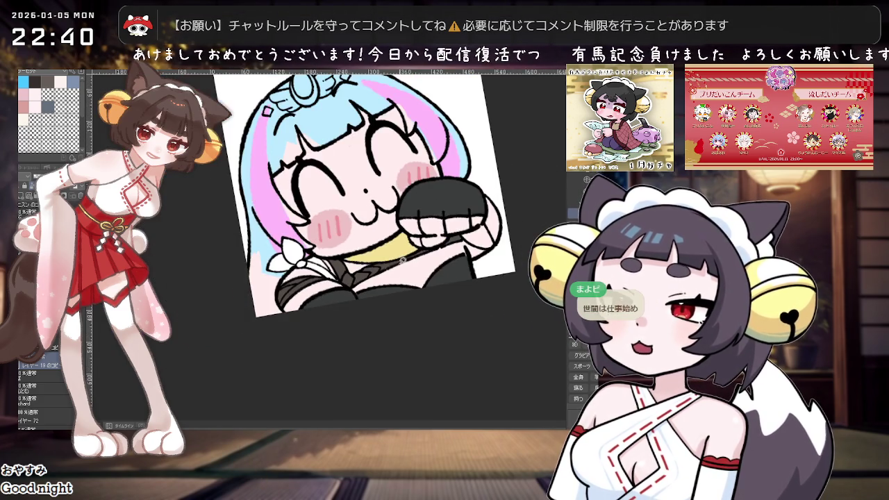
{"action": "scroll", "coordinate": [354, 329], "scroll_direction": "down", "scroll_amount": 2}
{"action": "scroll", "coordinate": [354, 328], "scroll_direction": "up", "scroll_amount": 1}
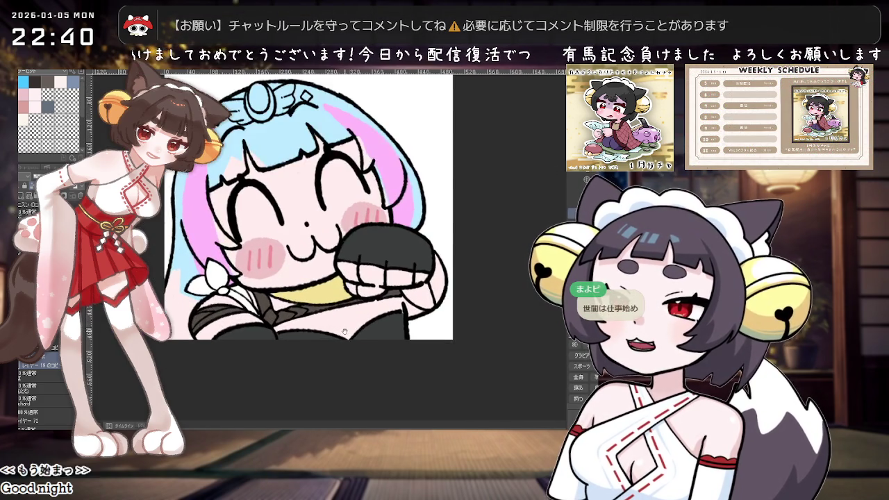
{"action": "scroll", "coordinate": [351, 331], "scroll_direction": "up", "scroll_amount": 1}
{"action": "scroll", "coordinate": [344, 335], "scroll_direction": "up", "scroll_amount": 1}
{"action": "scroll", "coordinate": [323, 343], "scroll_direction": "up", "scroll_amount": 1}
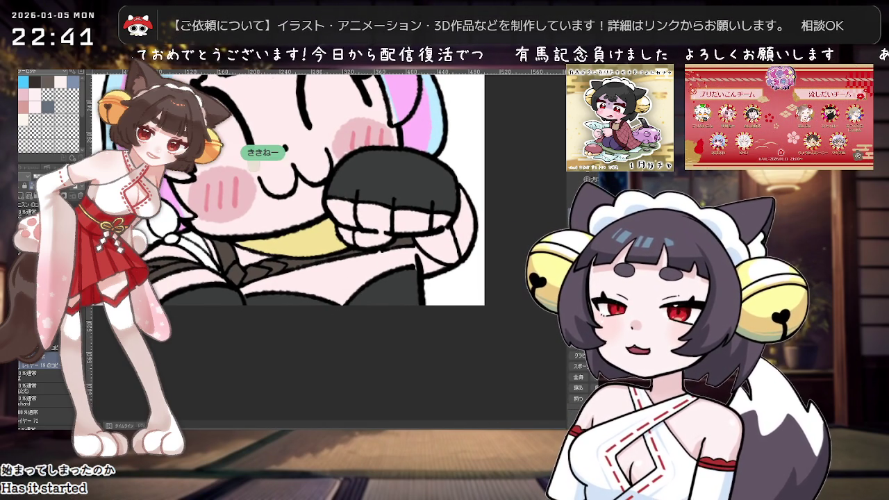
Rotate the view about 45°, fill a thin green strip along the dark sleeve, then rotate back.
{"action": "left_click_drag", "start_coordinate": [388, 277], "coordinate": [334, 320]}
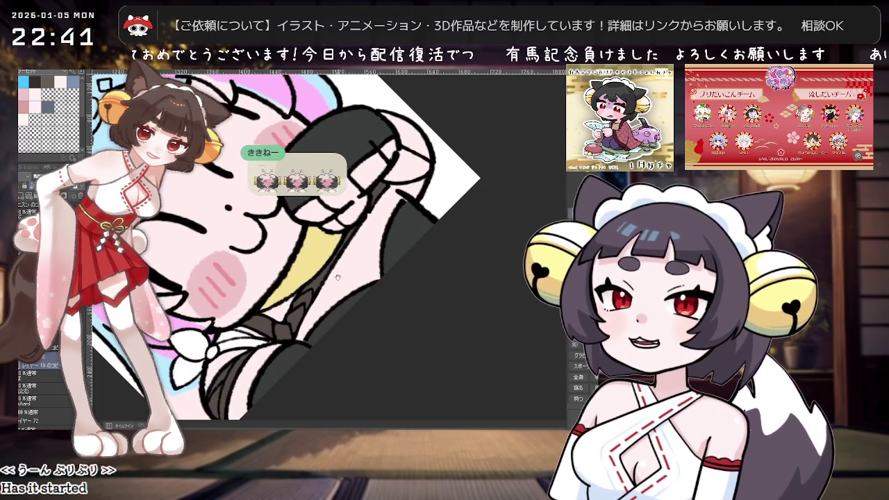
{"action": "left_click_drag", "start_coordinate": [359, 288], "coordinate": [365, 290]}
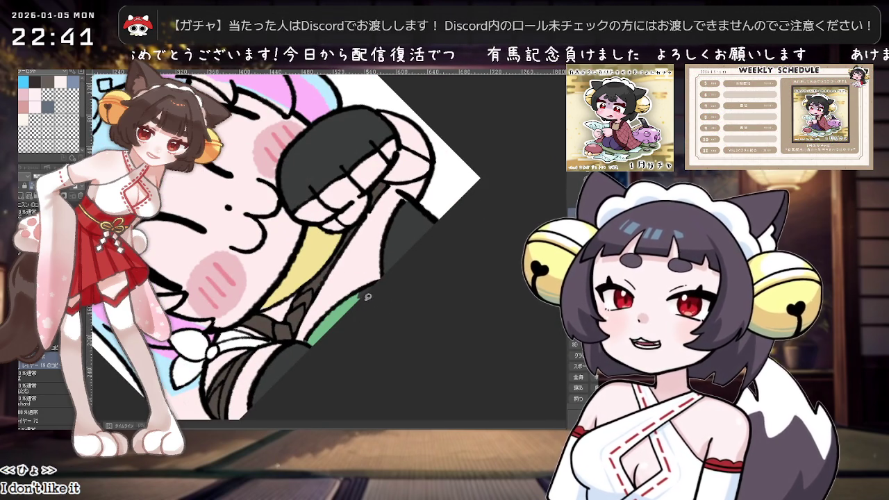
{"action": "mouse_move", "coordinate": [373, 317]}
{"action": "left_mouse_down"}
{"action": "mouse_move", "coordinate": [387, 297]}
{"action": "mouse_move", "coordinate": [278, 307]}
{"action": "left_mouse_up"}
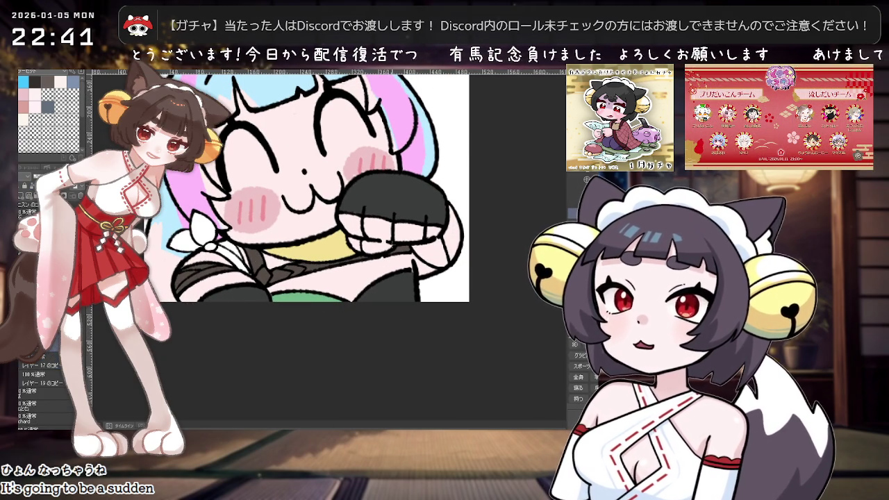
Try and undo a lighter stroke on the green, then tilt the view about 25° counter-clockwise.
{"action": "left_click_drag", "start_coordinate": [293, 299], "coordinate": [339, 301]}
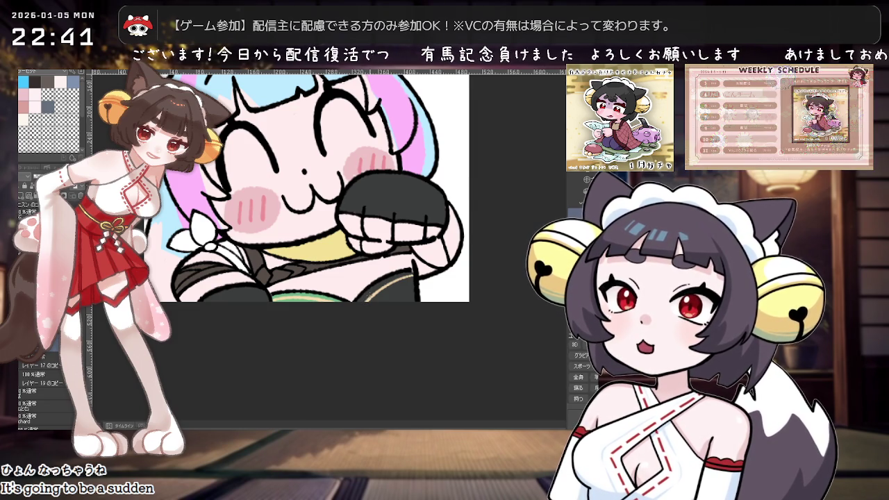
{"action": "key", "text": "ctrl+z"}
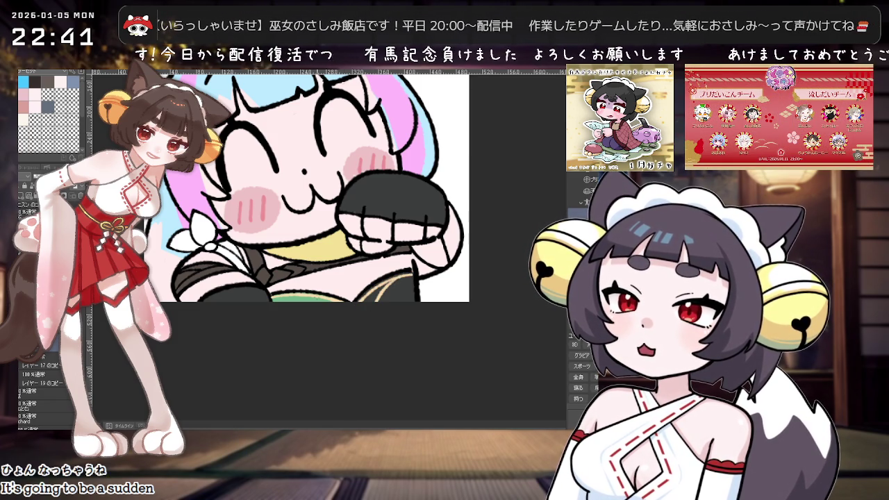
{"action": "left_click_drag", "start_coordinate": [314, 301], "coordinate": [204, 79]}
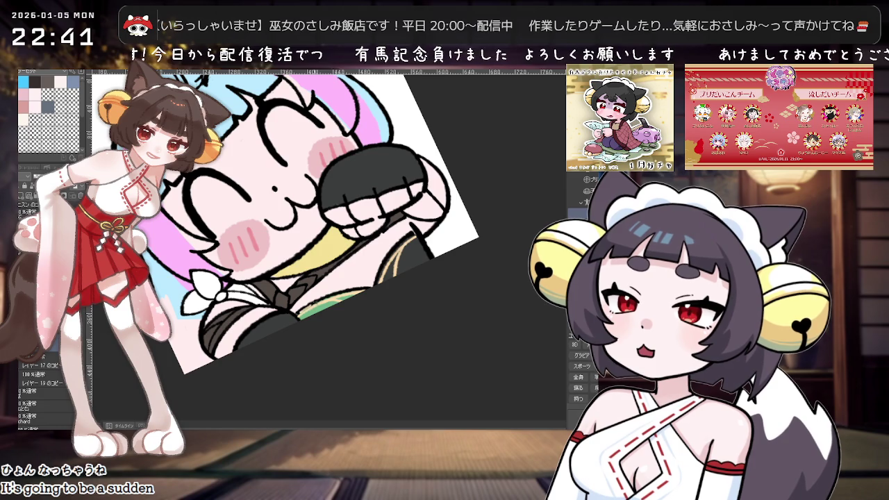
Hide the colours with Ctrl+Tab and rotate the view around the face and fist to check the line art.
{"action": "key", "text": "ctrl+Tab"}
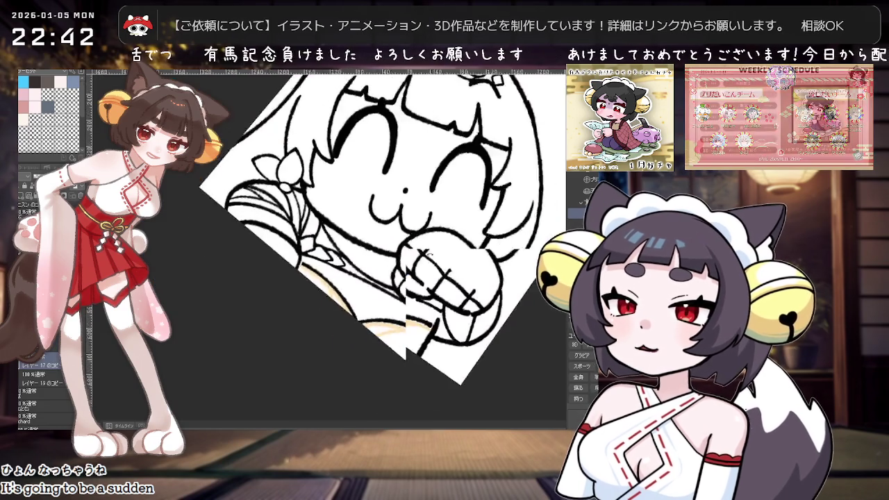
{"action": "key", "text": "asciicircum"}
{"action": "key", "text": "asciicircum"}
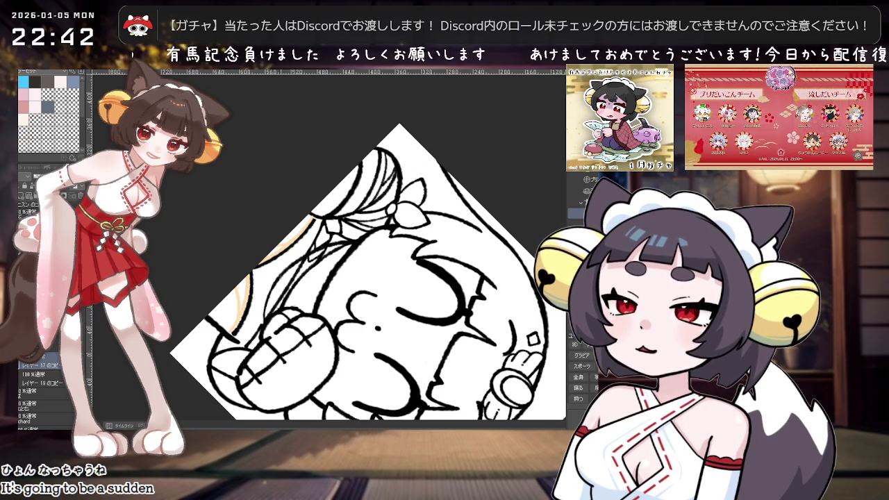
{"action": "left_click_drag", "start_coordinate": [311, 257], "coordinate": [304, 303]}
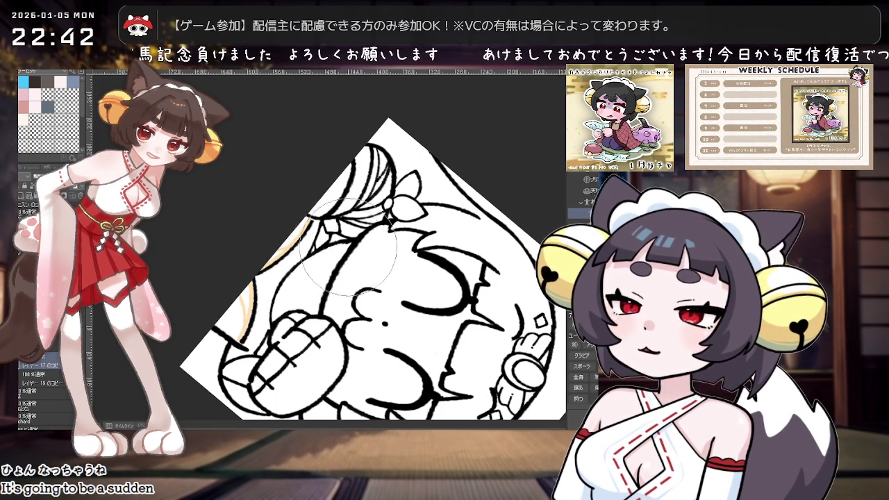
{"action": "left_click_drag", "start_coordinate": [341, 247], "coordinate": [540, 274]}
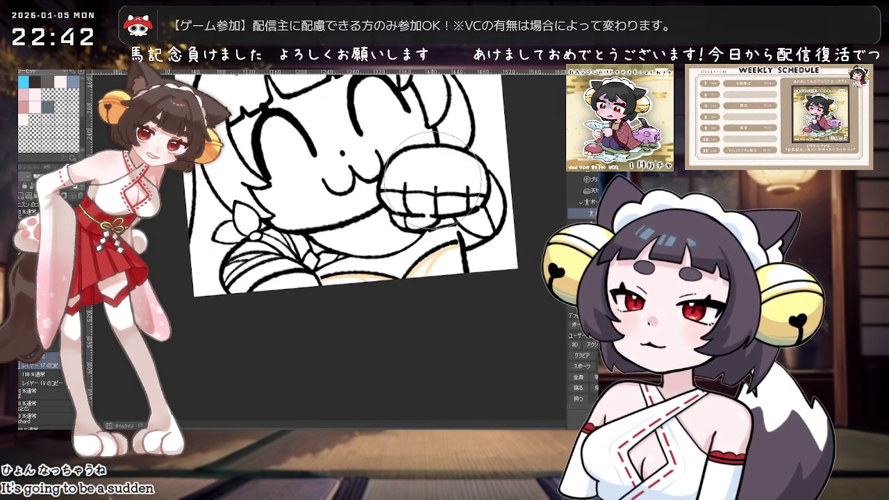
{"action": "left_click_drag", "start_coordinate": [437, 215], "coordinate": [358, 212]}
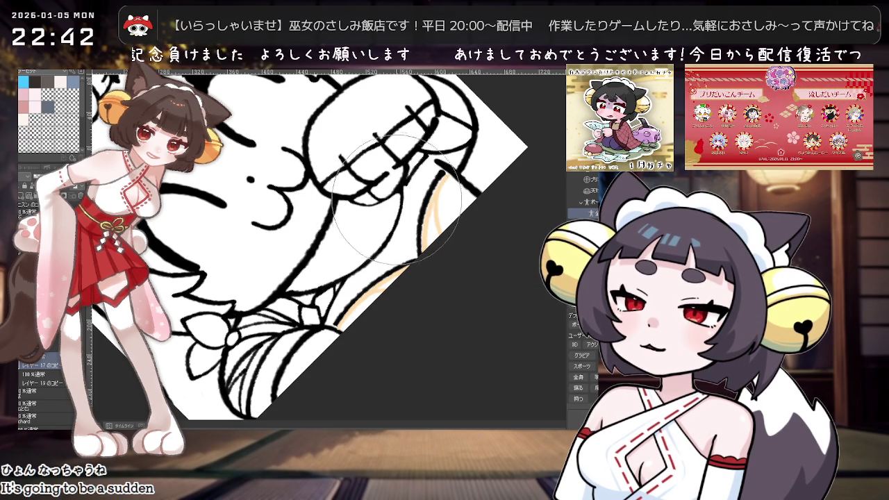
{"action": "left_click_drag", "start_coordinate": [375, 208], "coordinate": [431, 229]}
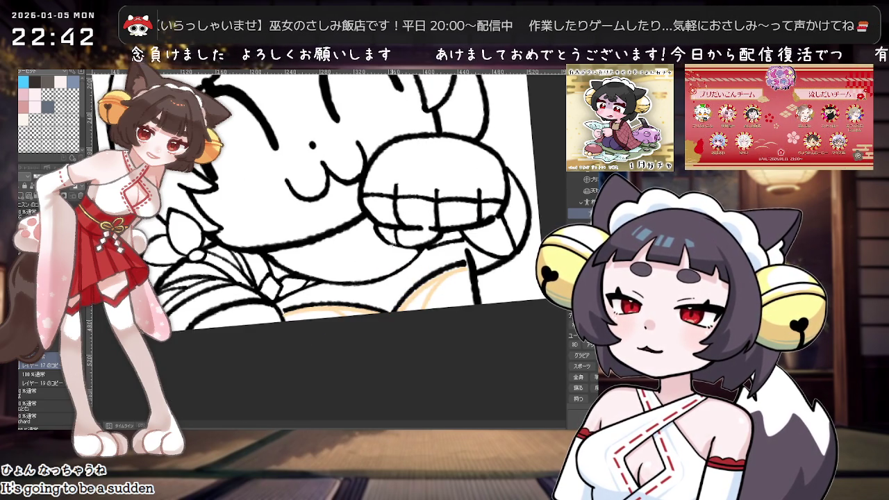
{"action": "scroll", "coordinate": [371, 254], "scroll_direction": "down", "scroll_amount": 2}
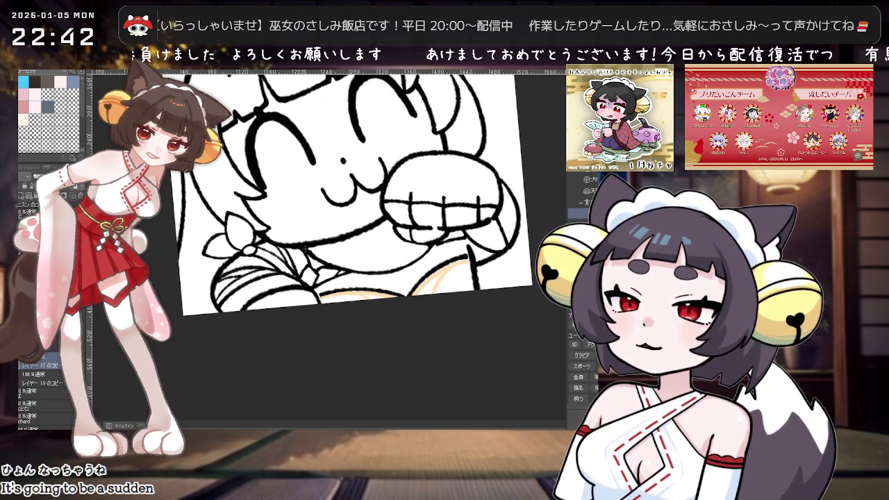
{"action": "scroll", "coordinate": [425, 220], "scroll_direction": "down", "scroll_amount": 2}
{"action": "scroll", "coordinate": [437, 229], "scroll_direction": "up", "scroll_amount": 2}
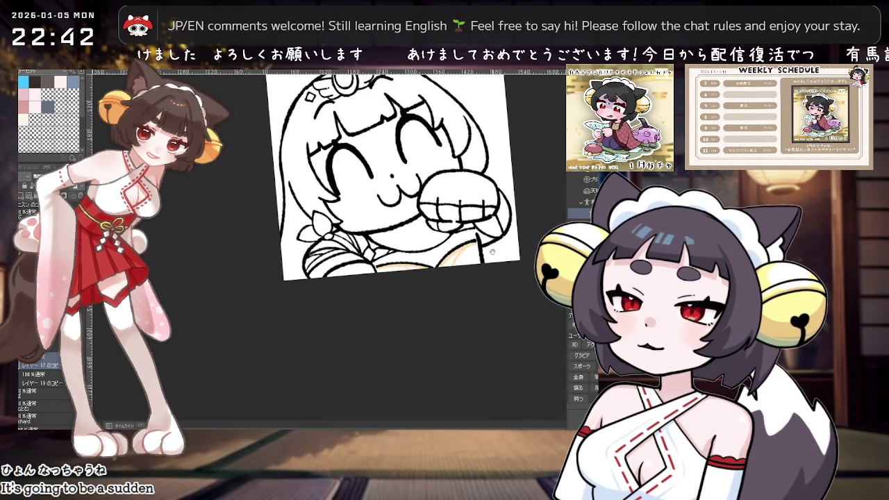
Show the colour layers again and rotate the view around the face and fist.
{"action": "left_click", "coordinate": [39, 377]}
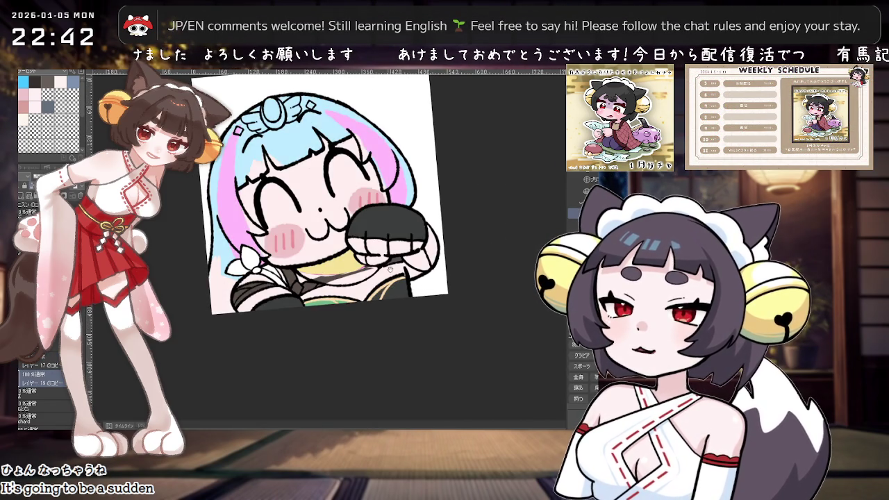
{"action": "scroll", "coordinate": [363, 275], "scroll_direction": "up", "scroll_amount": 2}
{"action": "left_click_drag", "start_coordinate": [316, 266], "coordinate": [374, 249]}
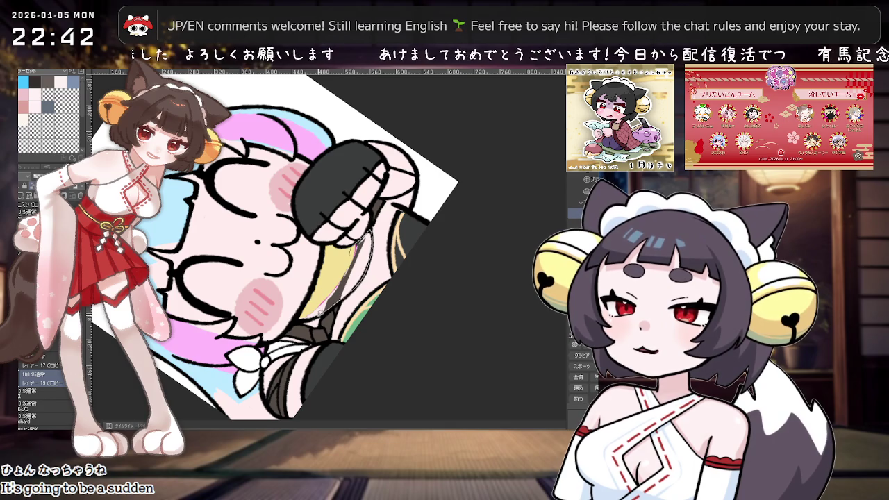
{"action": "left_click_drag", "start_coordinate": [324, 311], "coordinate": [436, 221]}
{"action": "scroll", "coordinate": [436, 220], "scroll_direction": "up", "scroll_amount": 2}
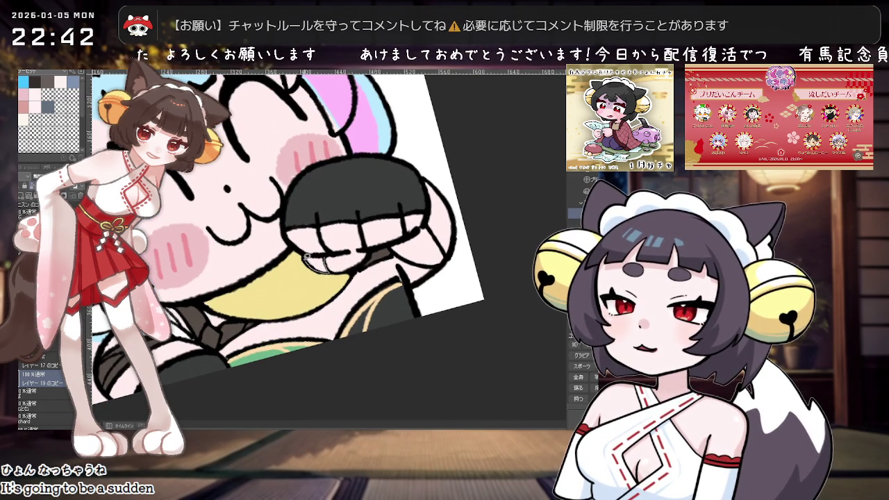
{"action": "scroll", "coordinate": [306, 258], "scroll_direction": "down", "scroll_amount": 3}
{"action": "scroll", "coordinate": [347, 278], "scroll_direction": "down", "scroll_amount": 3}
{"action": "scroll", "coordinate": [398, 306], "scroll_direction": "down", "scroll_amount": 2}
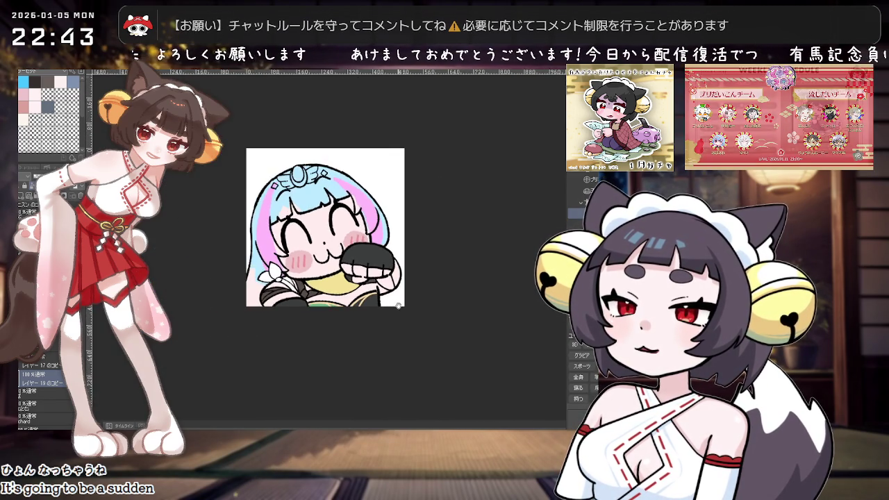
{"action": "scroll", "coordinate": [398, 305], "scroll_direction": "up", "scroll_amount": 2}
{"action": "scroll", "coordinate": [368, 320], "scroll_direction": "up", "scroll_amount": 1}
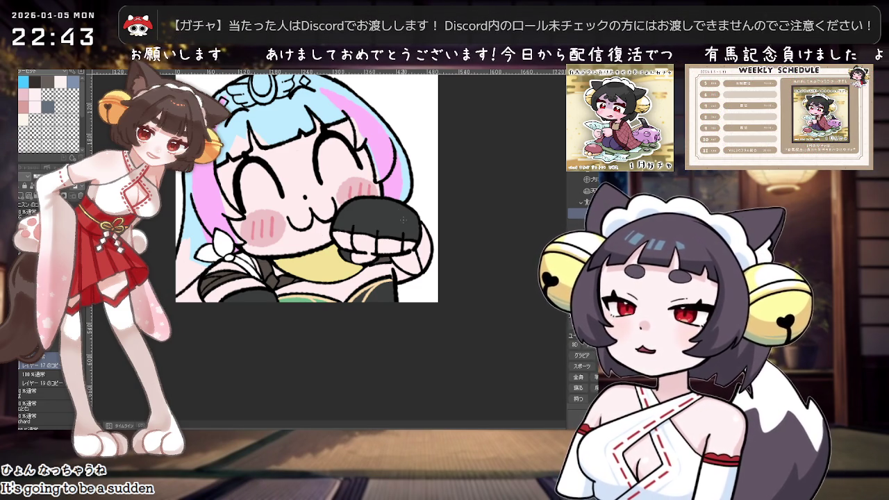
On Layer 19 copy, zoom in on the fist and fill the gap below it with green.
{"action": "left_click", "coordinate": [45, 378]}
{"action": "scroll", "coordinate": [240, 251], "scroll_direction": "up", "scroll_amount": 1}
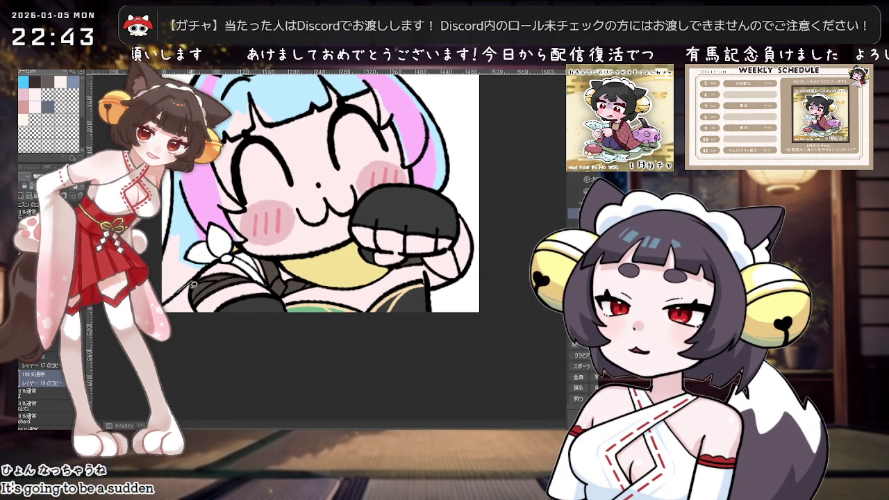
{"action": "scroll", "coordinate": [278, 298], "scroll_direction": "down", "scroll_amount": 3}
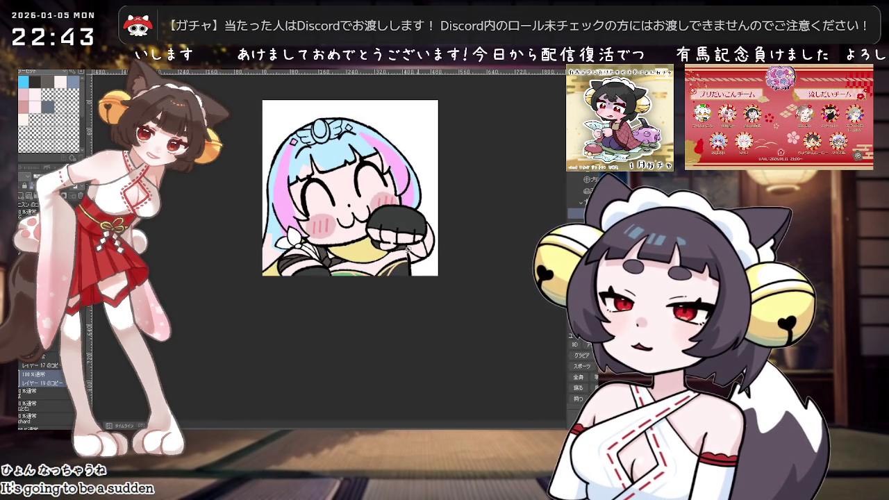
{"action": "scroll", "coordinate": [338, 290], "scroll_direction": "up", "scroll_amount": 1}
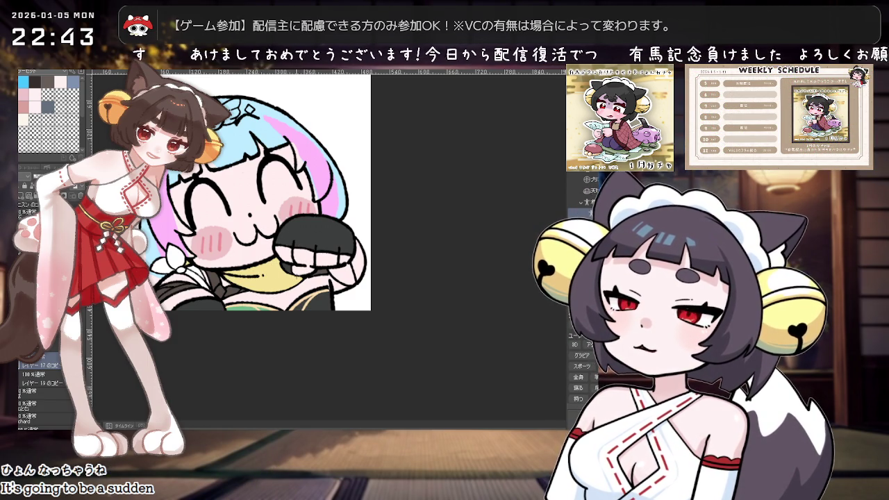
{"action": "key", "text": "ctrl+plus"}
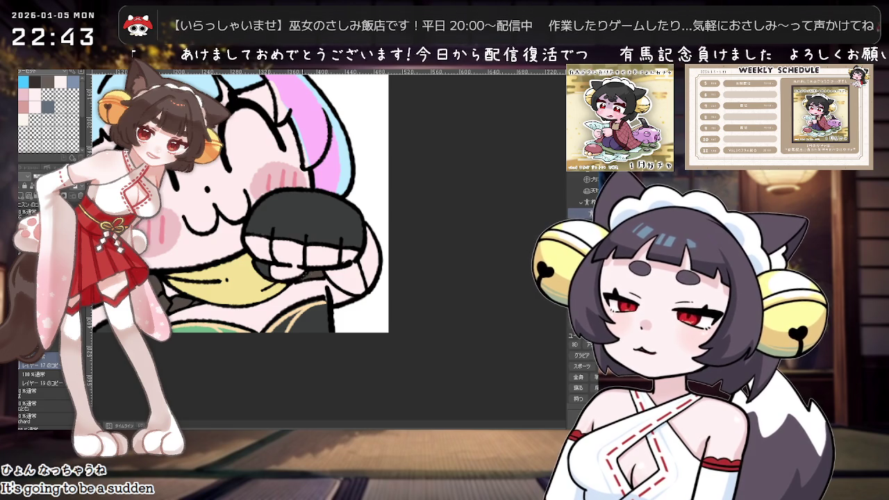
{"action": "key", "text": "ctrl+minus"}
{"action": "key", "text": "ctrl+plus"}
{"action": "key", "text": "ctrl+plus"}
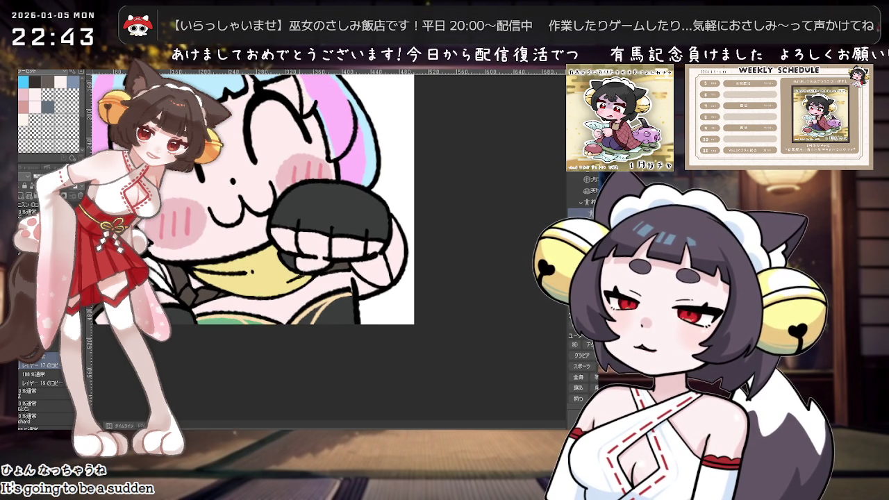
{"action": "key", "text": "ctrl+minus"}
{"action": "key", "text": "ctrl+minus"}
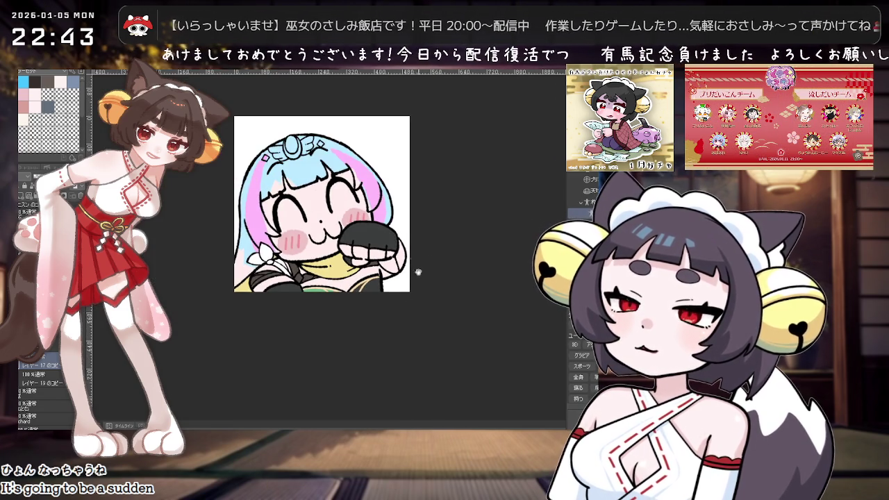
{"action": "key", "text": "ctrl+plus"}
{"action": "key", "text": "ctrl+plus"}
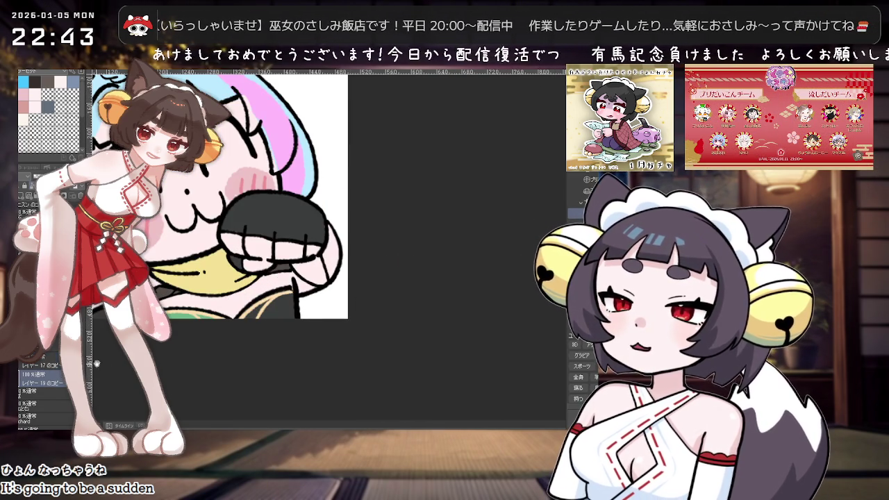
{"action": "key", "text": "ctrl+plus"}
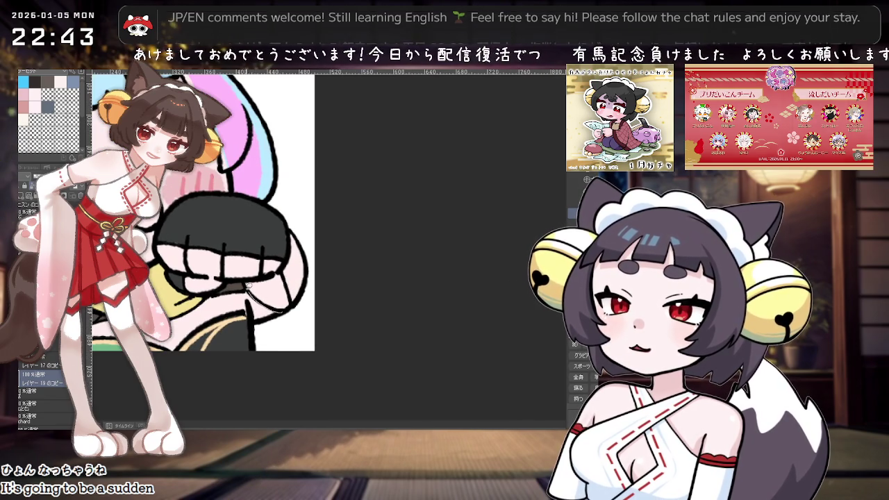
{"action": "left_click", "coordinate": [281, 288]}
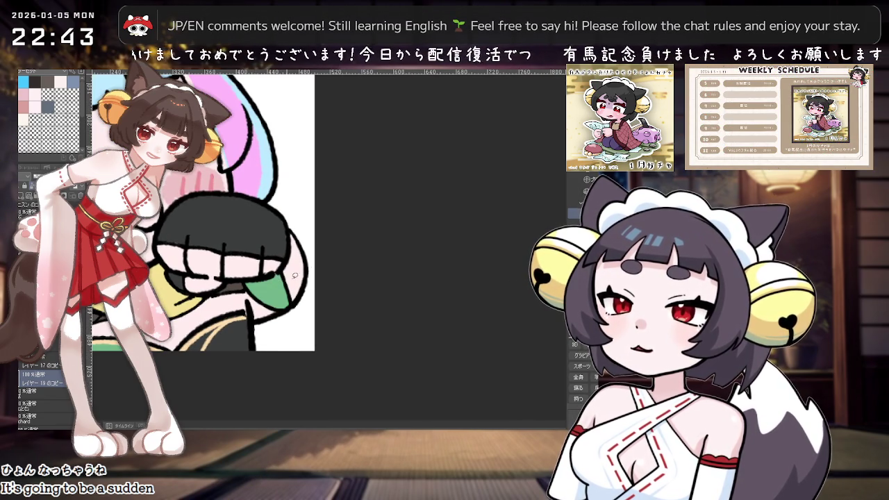
Zoom out to see more of the drawing and create a new empty layer.
{"action": "key", "text": "ctrl+minus"}
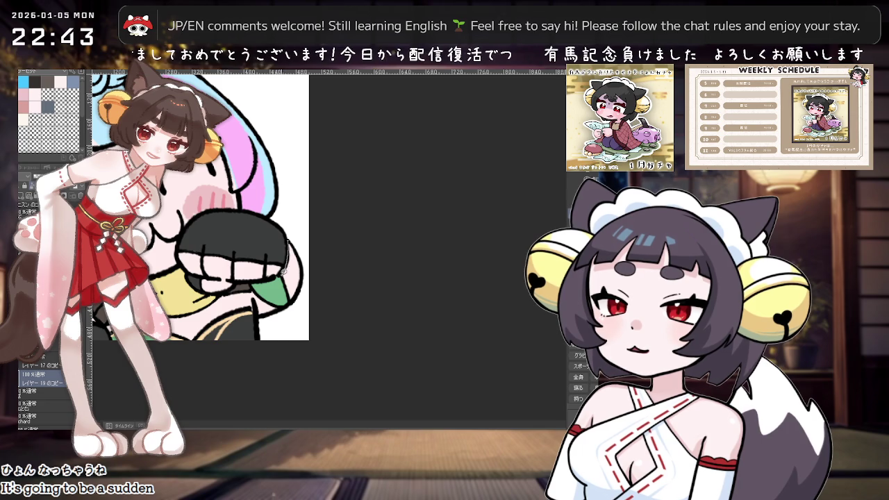
{"action": "key", "text": "ctrl+minus"}
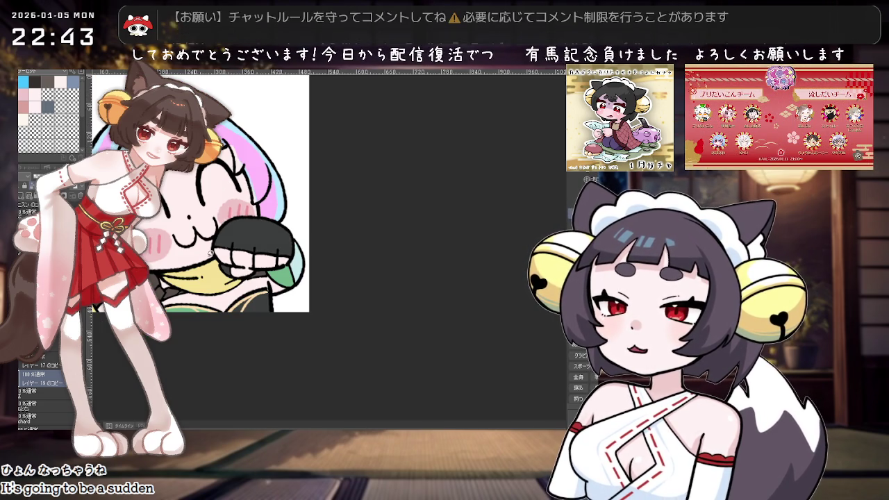
{"action": "scroll", "coordinate": [304, 254], "scroll_direction": "up", "scroll_amount": 2}
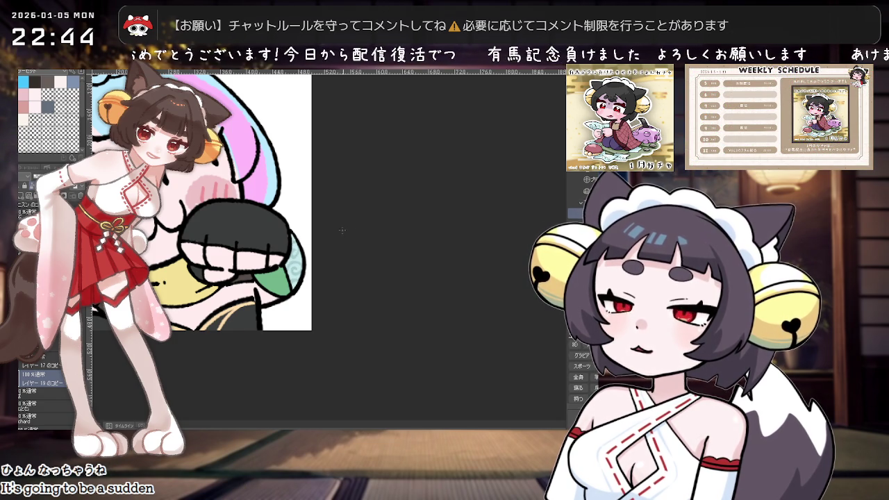
{"action": "scroll", "coordinate": [338, 231], "scroll_direction": "down", "scroll_amount": 2}
{"action": "scroll", "coordinate": [336, 240], "scroll_direction": "up", "scroll_amount": 2}
{"action": "scroll", "coordinate": [335, 250], "scroll_direction": "down", "scroll_amount": 2}
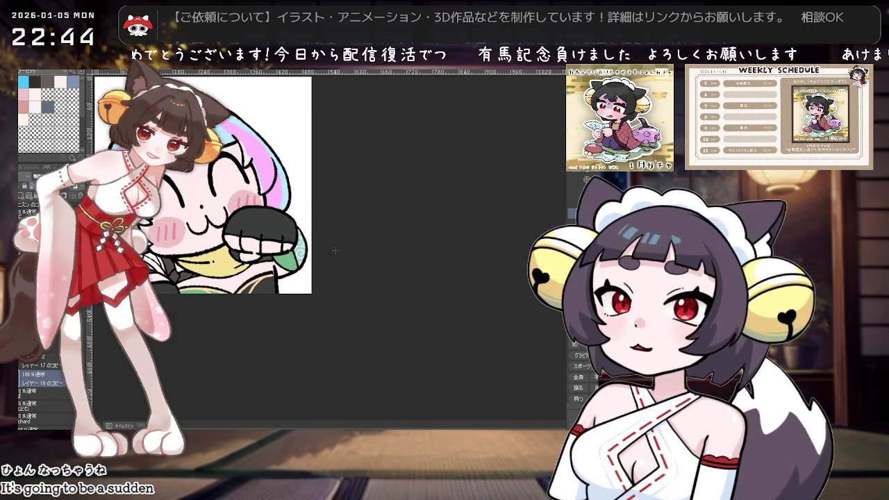
{"action": "scroll", "coordinate": [270, 312], "scroll_direction": "down", "scroll_amount": 2}
{"action": "scroll", "coordinate": [271, 315], "scroll_direction": "down", "scroll_amount": 1}
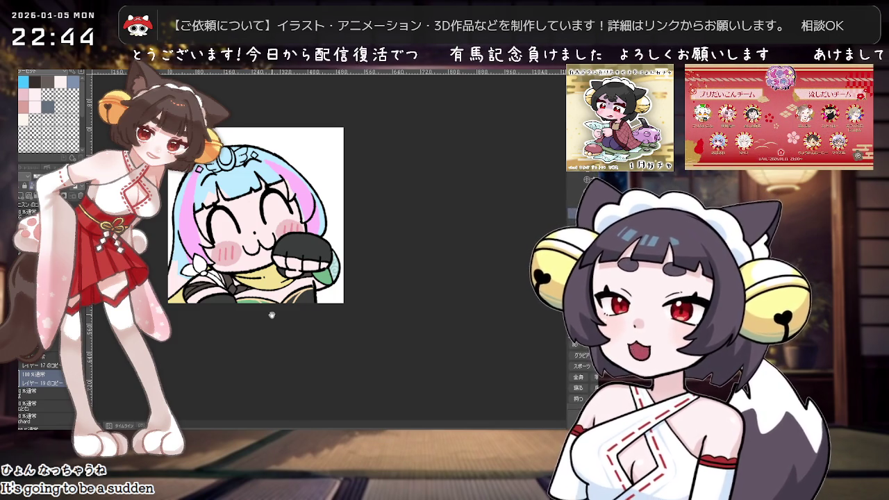
{"action": "key", "text": "ctrl+shift+n"}
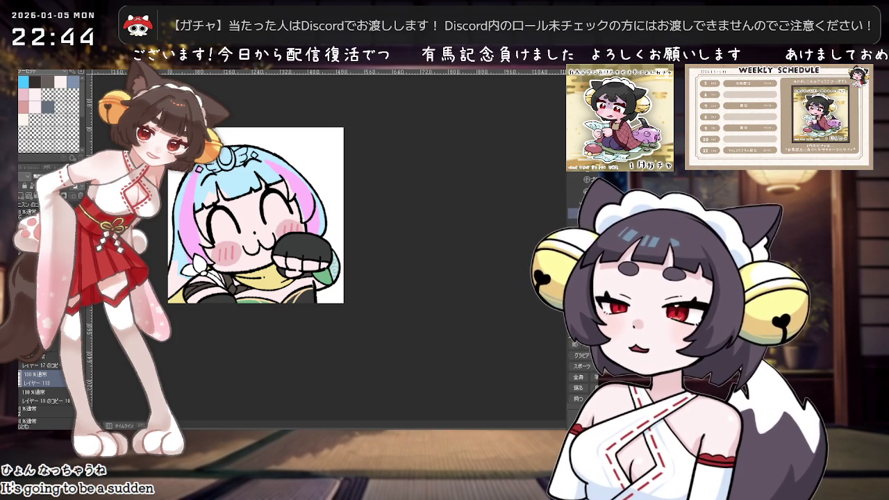
Fill the light-blue, left, lower and right hair sections mint green, then nudge the view.
{"action": "left_click", "coordinate": [262, 199]}
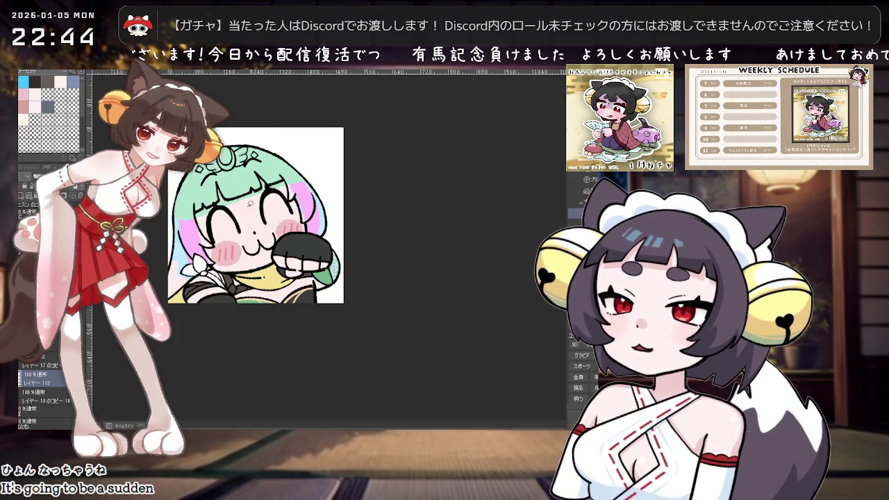
{"action": "left_click", "coordinate": [195, 236]}
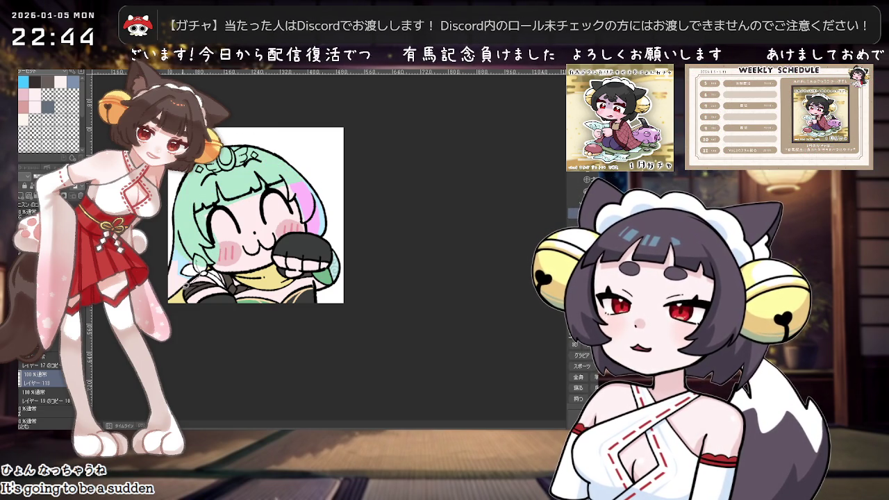
{"action": "left_click", "coordinate": [191, 279]}
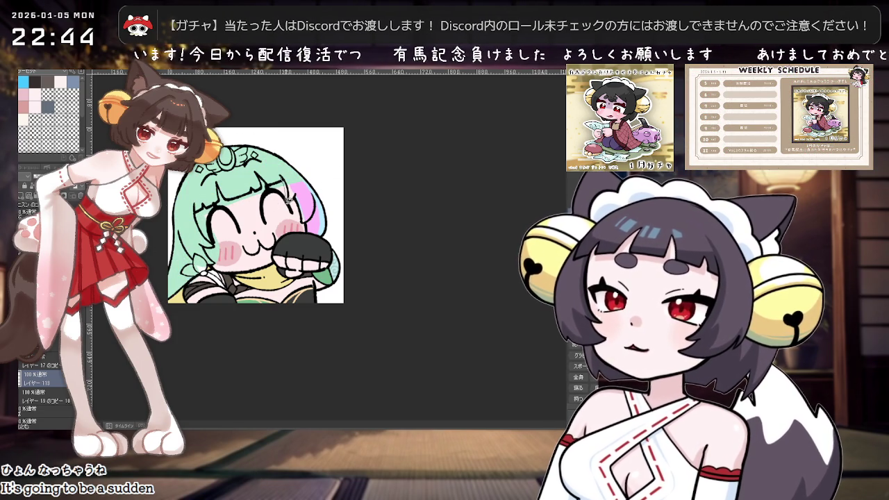
{"action": "left_click", "coordinate": [311, 221]}
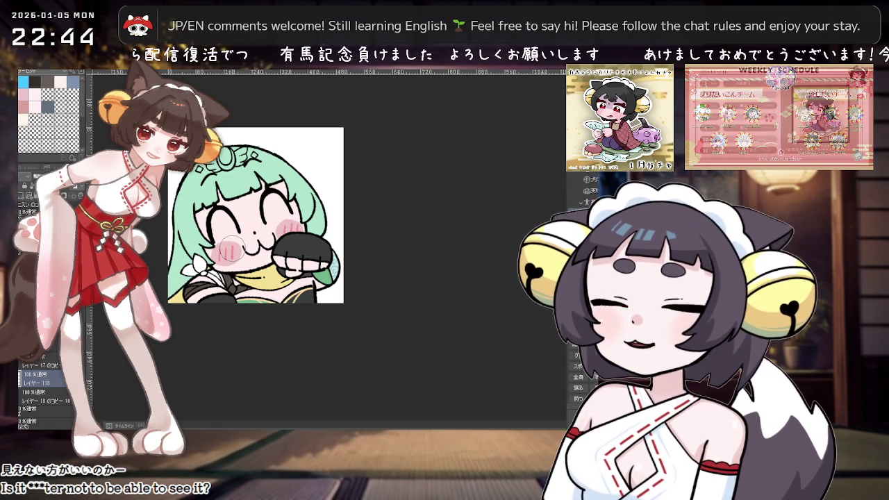
{"action": "left_click_drag", "start_coordinate": [259, 285], "coordinate": [277, 313]}
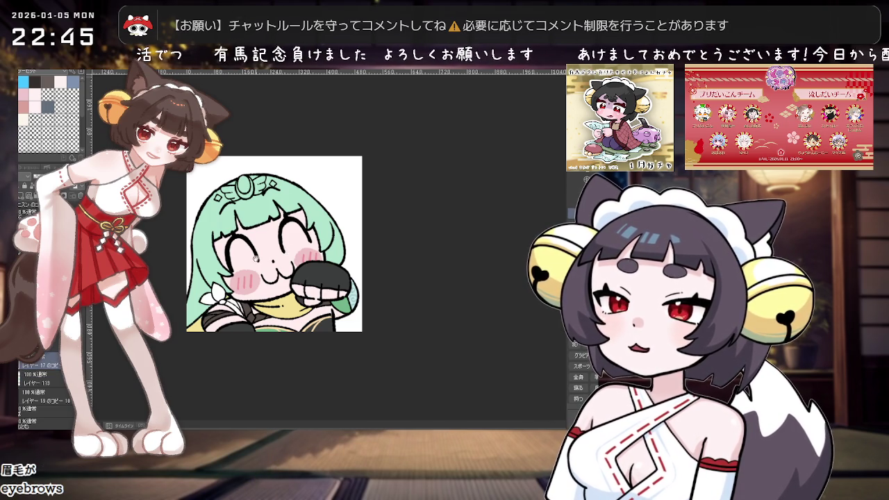
Zoom in and out on the face, then select layer レイヤー 19 のコピー 18 with Alt+[.
{"action": "scroll", "coordinate": [275, 281], "scroll_direction": "up", "scroll_amount": 2}
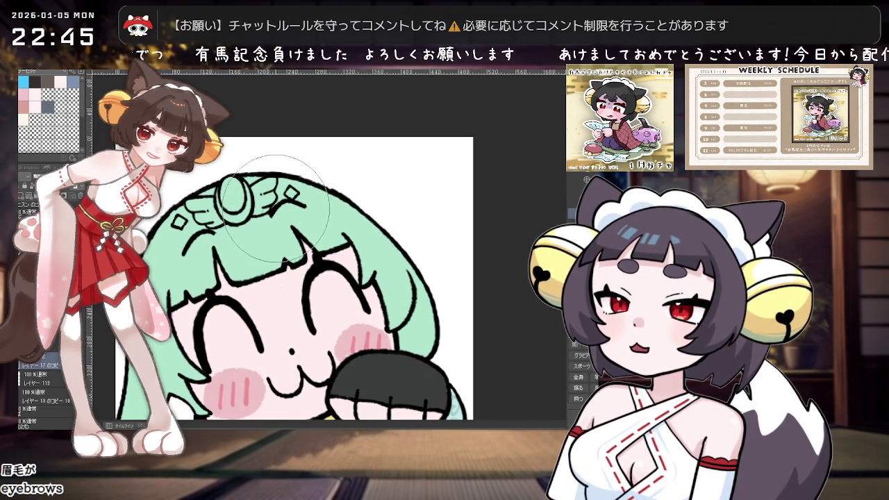
{"action": "scroll", "coordinate": [277, 209], "scroll_direction": "up", "scroll_amount": 1}
{"action": "scroll", "coordinate": [258, 209], "scroll_direction": "down", "scroll_amount": 1}
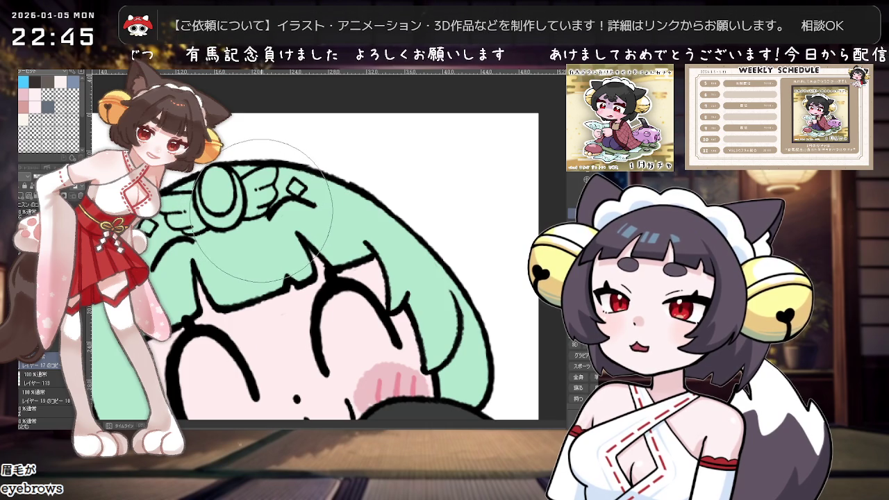
{"action": "scroll", "coordinate": [362, 210], "scroll_direction": "down", "scroll_amount": 1}
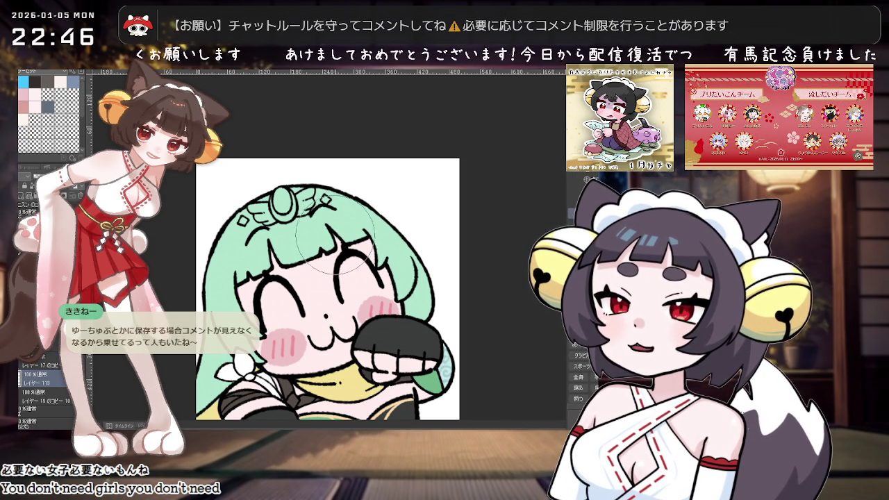
{"action": "scroll", "coordinate": [335, 238], "scroll_direction": "up", "scroll_amount": 2}
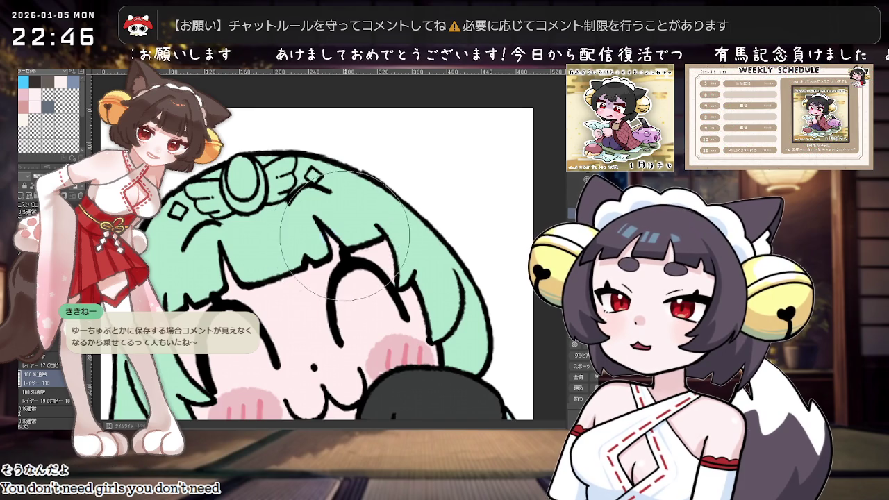
{"action": "scroll", "coordinate": [350, 238], "scroll_direction": "down", "scroll_amount": 1}
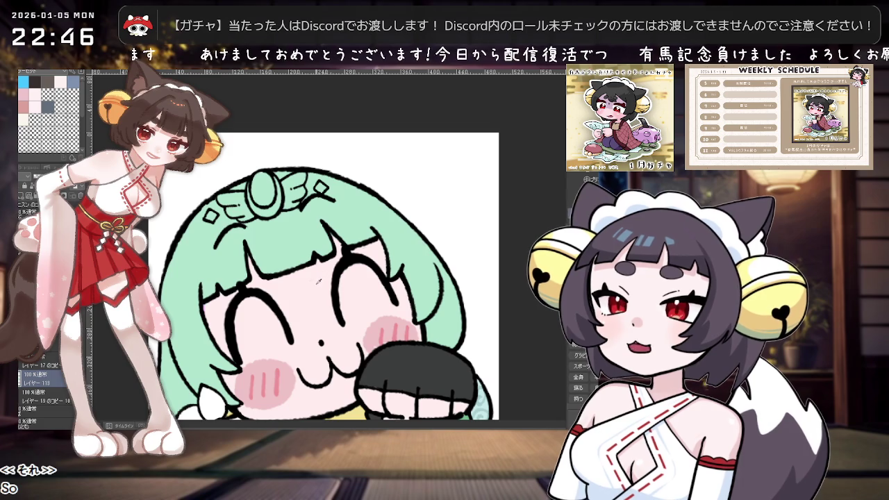
{"action": "key", "text": "alt+bracketleft"}
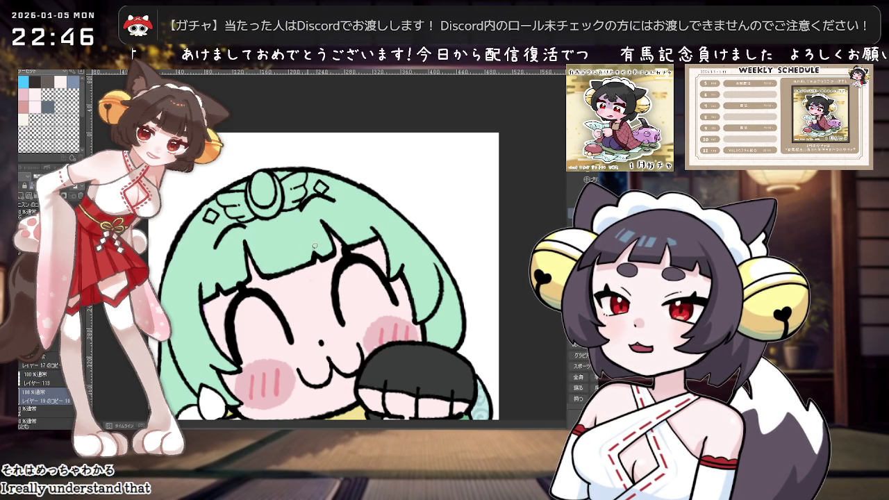
{"action": "scroll", "coordinate": [256, 263], "scroll_direction": "down", "scroll_amount": 3}
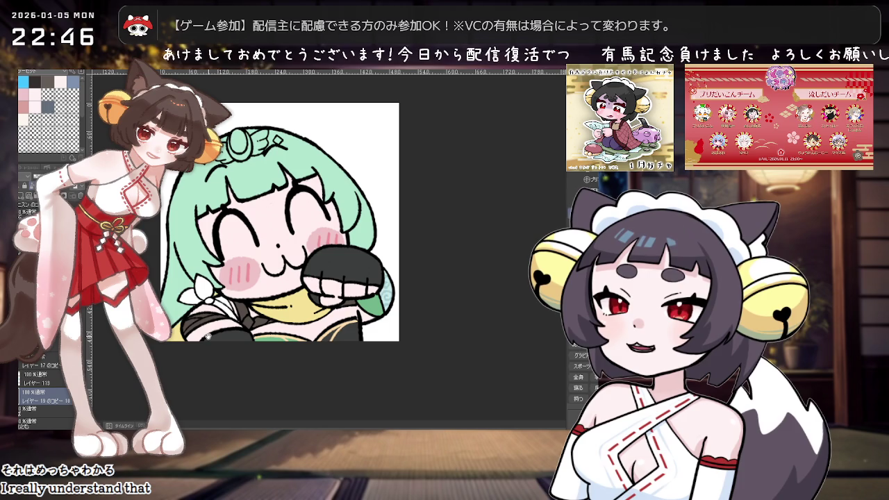
Expand a folder in the Material palette.
{"action": "scroll", "coordinate": [230, 313], "scroll_direction": "up", "scroll_amount": 1}
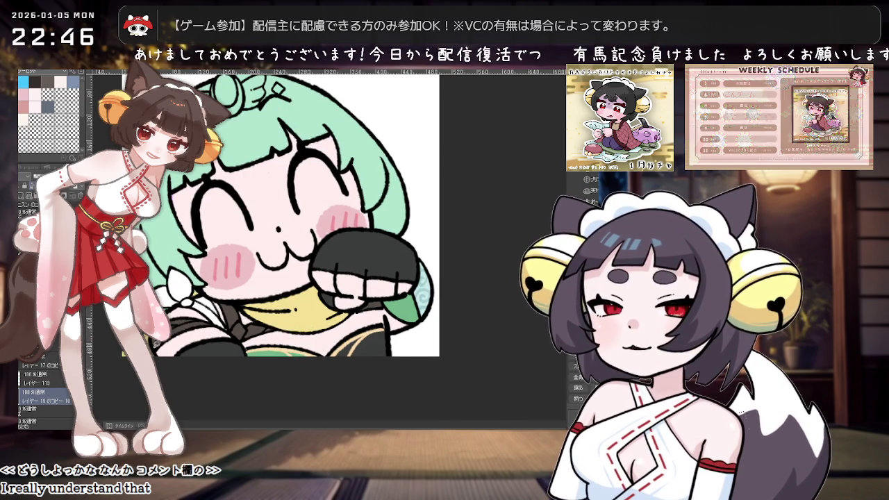
{"action": "left_click", "coordinate": [582, 212]}
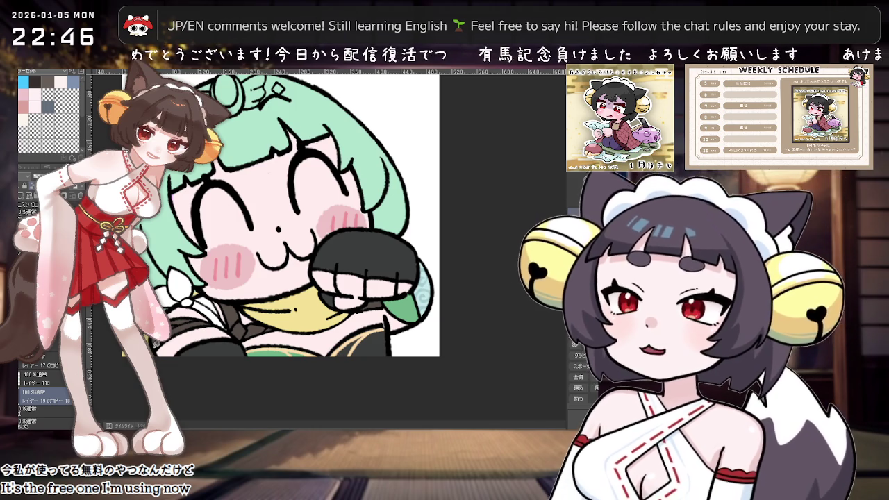
{"action": "scroll", "coordinate": [351, 338], "scroll_direction": "up", "scroll_amount": 1}
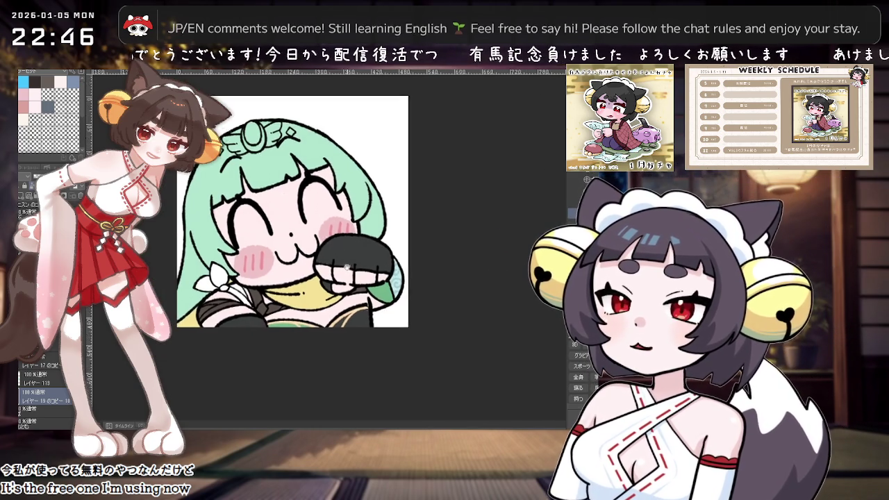
{"action": "scroll", "coordinate": [349, 338], "scroll_direction": "down", "scroll_amount": 1}
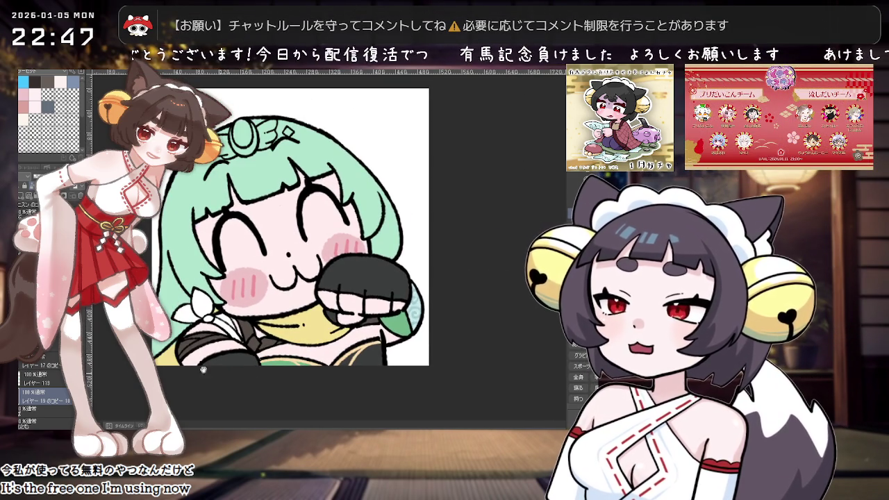
Nudge the drawing down and right, then tilt the view about 30° clockwise.
{"action": "left_click_drag", "start_coordinate": [349, 338], "coordinate": [358, 347]}
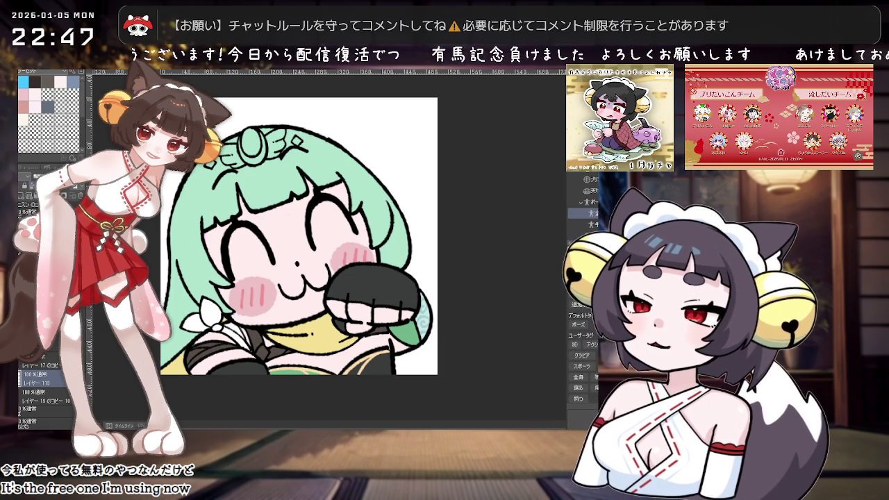
{"action": "scroll", "coordinate": [183, 344], "scroll_direction": "down", "scroll_amount": 1}
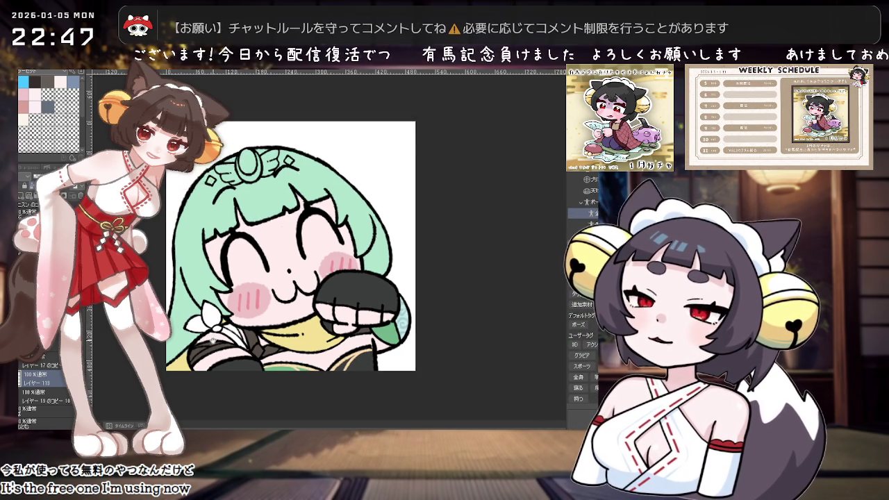
{"action": "scroll", "coordinate": [190, 347], "scroll_direction": "down", "scroll_amount": 1}
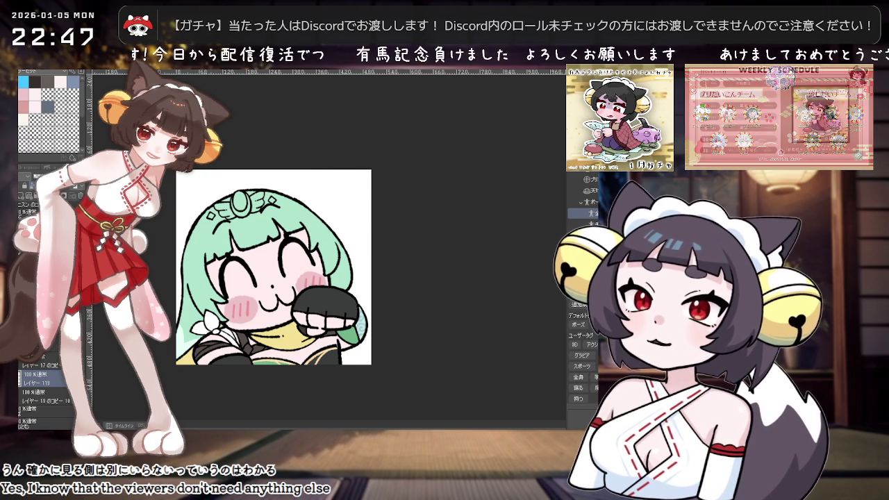
{"action": "key", "text": "asciicircum"}
{"action": "key", "text": "asciicircum"}
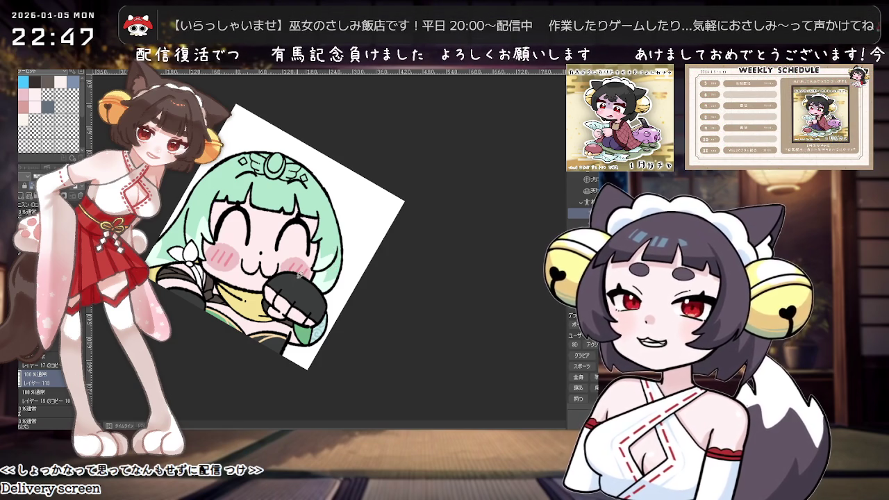
{"action": "mouse_move", "coordinate": [328, 257]}
{"action": "left_mouse_down"}
{"action": "mouse_move", "coordinate": [306, 299]}
{"action": "mouse_move", "coordinate": [260, 280]}
{"action": "left_mouse_up"}
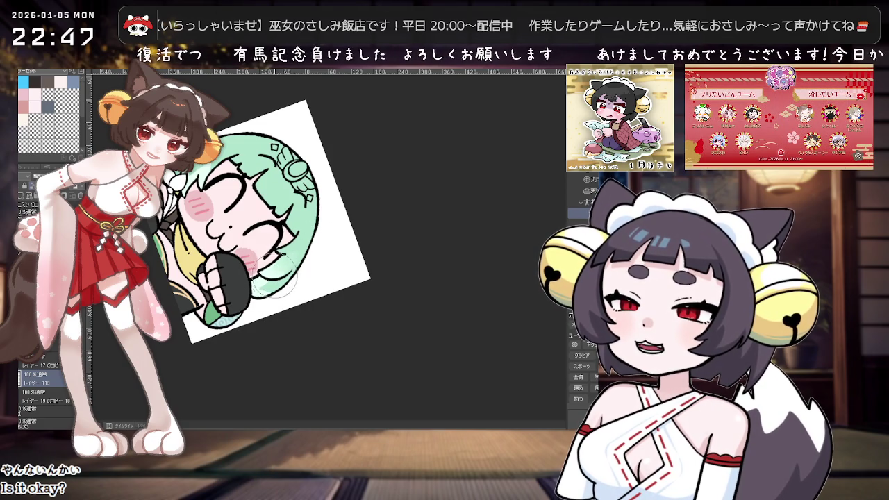
{"action": "left_click_drag", "start_coordinate": [278, 274], "coordinate": [318, 262]}
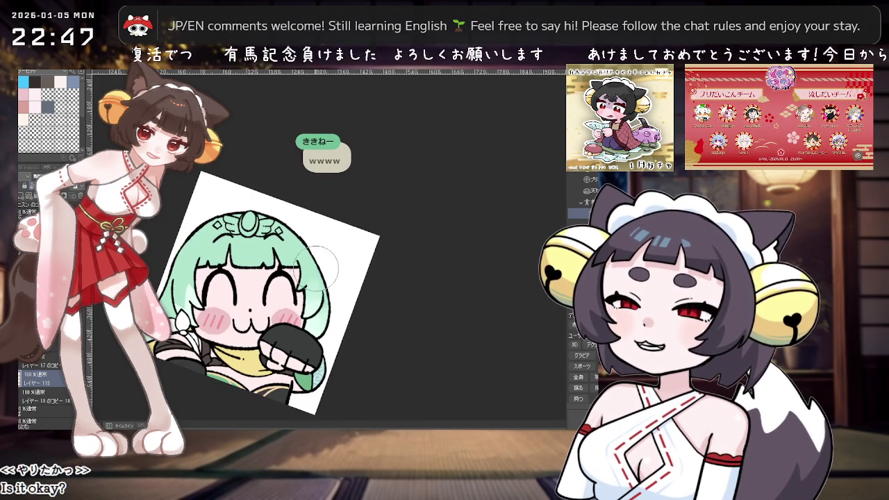
{"action": "left_click_drag", "start_coordinate": [204, 275], "coordinate": [212, 189]}
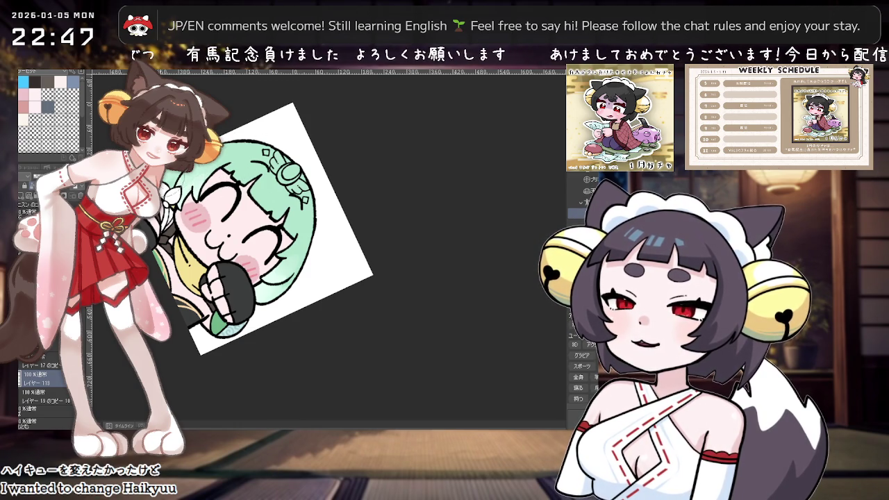
{"action": "left_click_drag", "start_coordinate": [236, 175], "coordinate": [297, 159]}
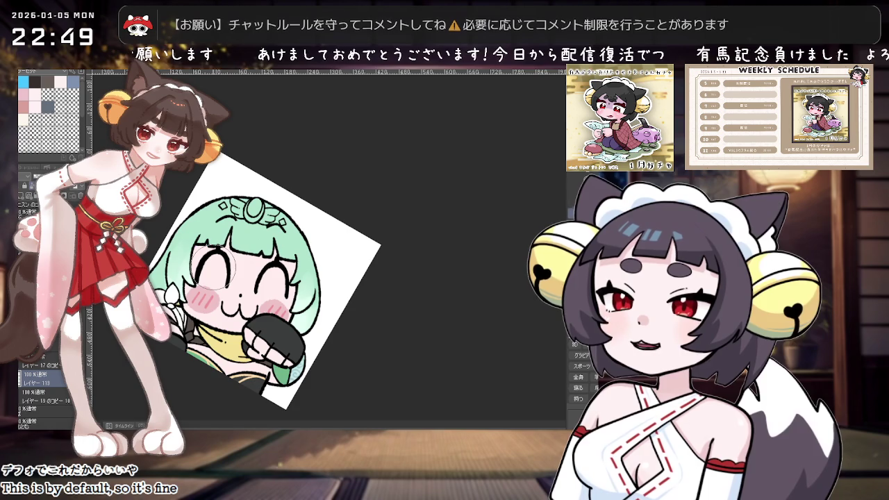
Turn the tilted view back upright, close in on the face, and pan the artwork.
{"action": "mouse_move", "coordinate": [215, 268]}
{"action": "left_mouse_down"}
{"action": "mouse_move", "coordinate": [411, 228]}
{"action": "mouse_move", "coordinate": [379, 326]}
{"action": "left_mouse_up"}
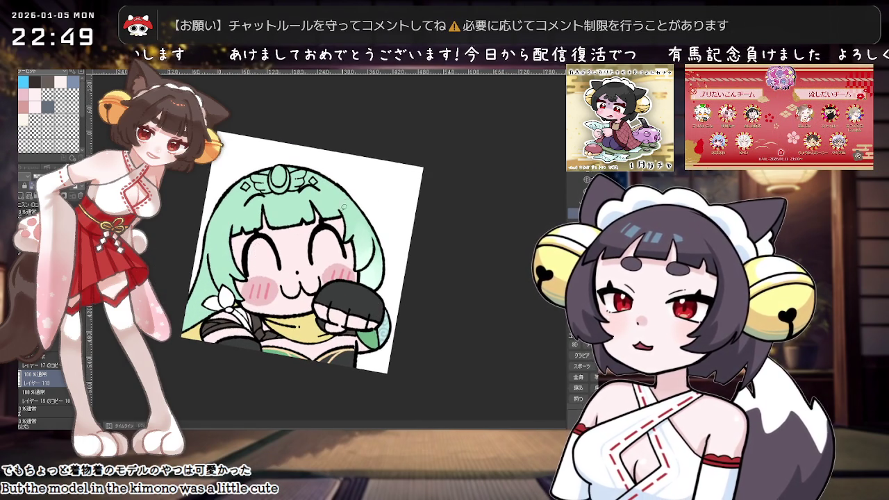
{"action": "mouse_move", "coordinate": [475, 209]}
{"action": "left_mouse_down"}
{"action": "mouse_move", "coordinate": [430, 258]}
{"action": "mouse_move", "coordinate": [399, 310]}
{"action": "mouse_move", "coordinate": [388, 181]}
{"action": "mouse_move", "coordinate": [327, 160]}
{"action": "left_mouse_up"}
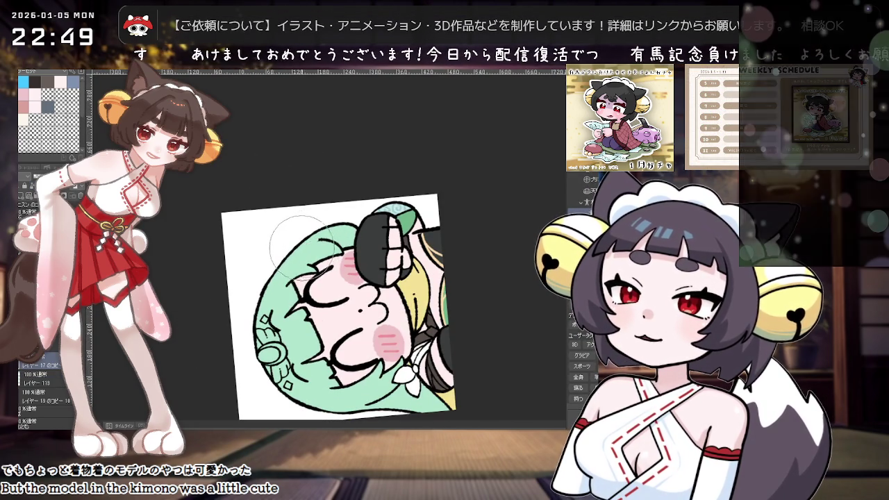
{"action": "mouse_move", "coordinate": [393, 229]}
{"action": "left_mouse_down"}
{"action": "mouse_move", "coordinate": [347, 208]}
{"action": "mouse_move", "coordinate": [447, 218]}
{"action": "mouse_move", "coordinate": [333, 243]}
{"action": "left_mouse_up"}
{"action": "scroll", "coordinate": [331, 220], "scroll_direction": "up", "scroll_amount": 3}
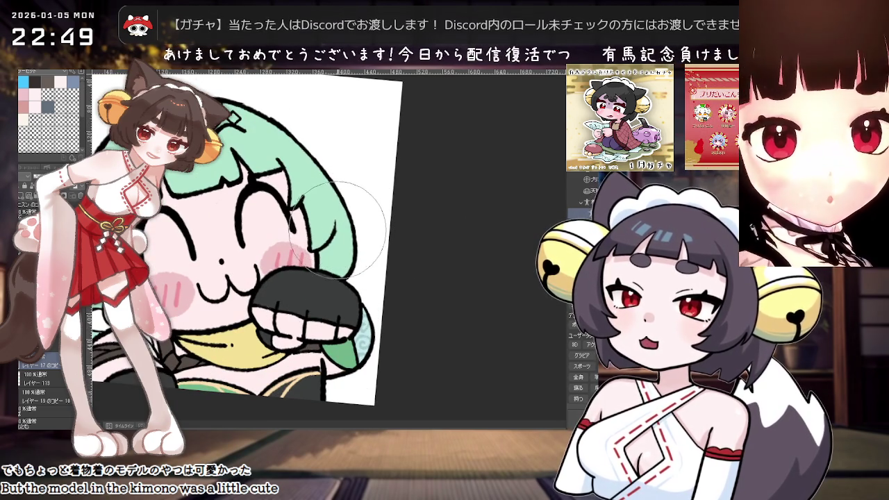
{"action": "scroll", "coordinate": [382, 206], "scroll_direction": "down", "scroll_amount": 3}
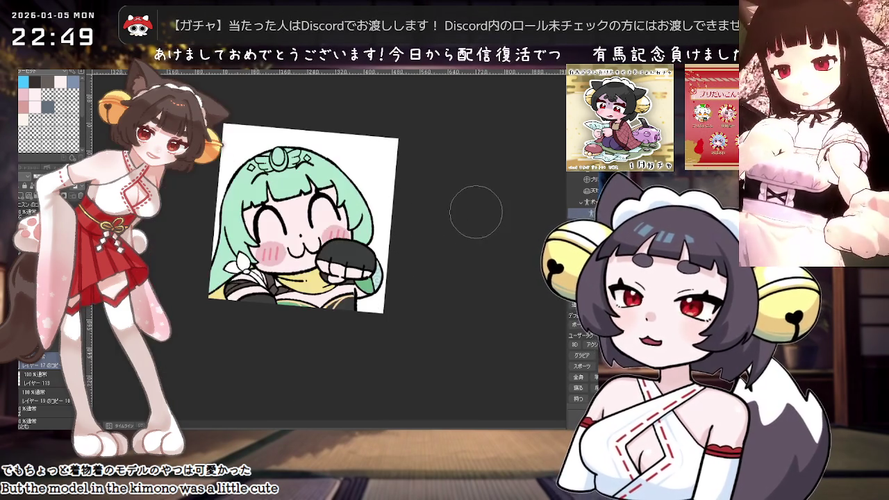
{"action": "mouse_move", "coordinate": [332, 320]}
{"action": "left_mouse_down"}
{"action": "mouse_move", "coordinate": [368, 308]}
{"action": "mouse_move", "coordinate": [367, 326]}
{"action": "left_mouse_up"}
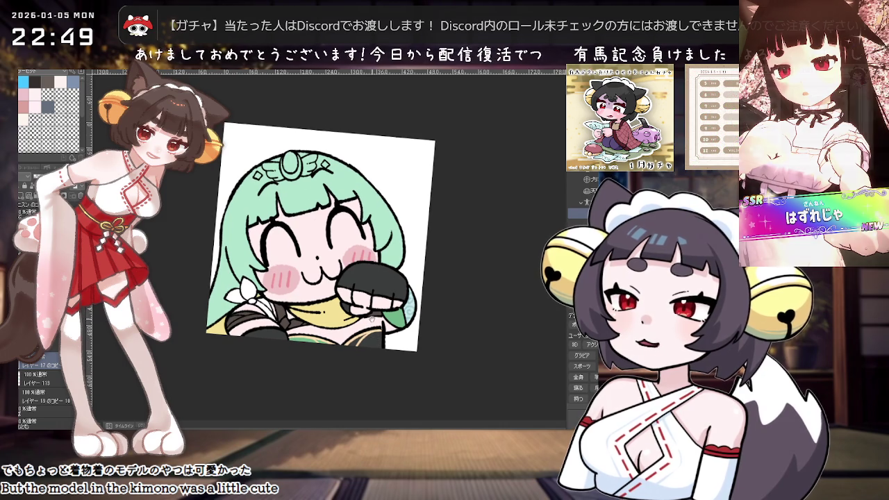
Select layer レイヤー 118, rotate the view to about 135°, then back nearly upright.
{"action": "left_click", "coordinate": [42, 379]}
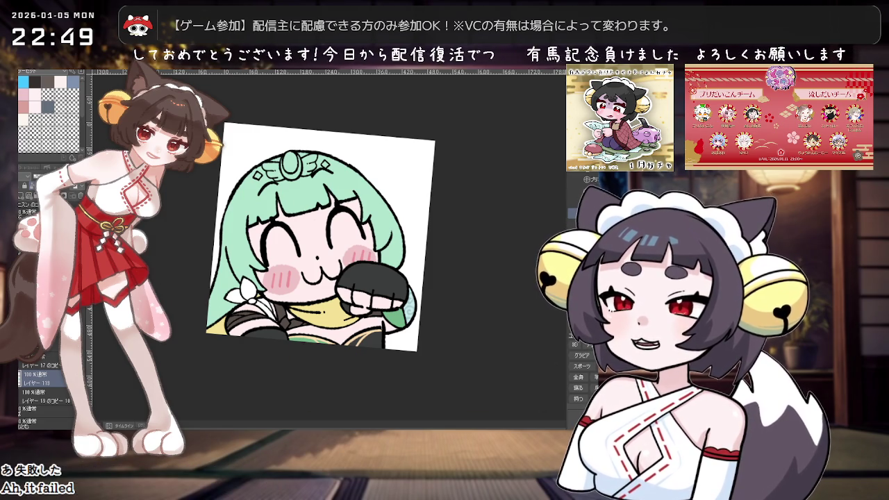
{"action": "scroll", "coordinate": [308, 256], "scroll_direction": "up", "scroll_amount": 2}
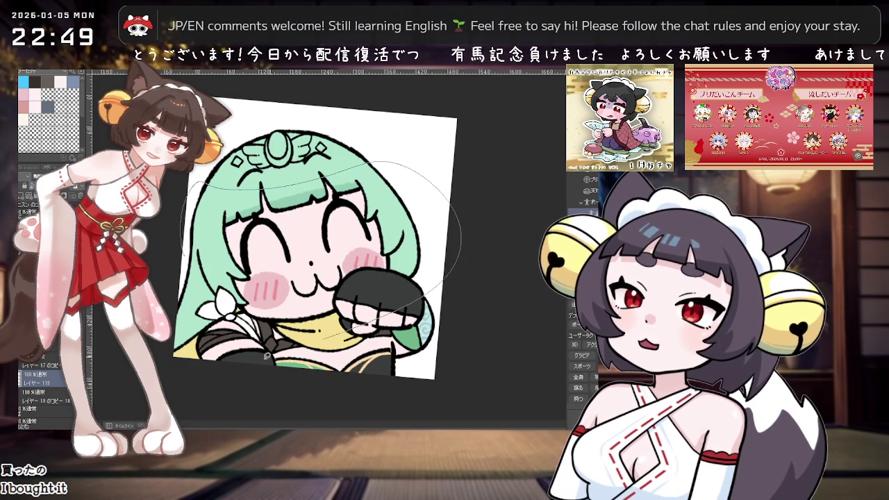
{"action": "left_click_drag", "start_coordinate": [290, 349], "coordinate": [290, 349]}
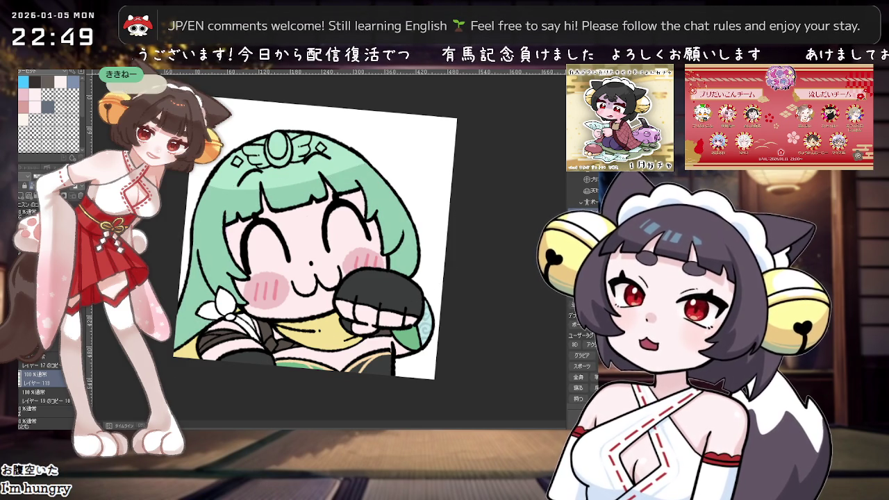
{"action": "left_click_drag", "start_coordinate": [342, 154], "coordinate": [290, 256]}
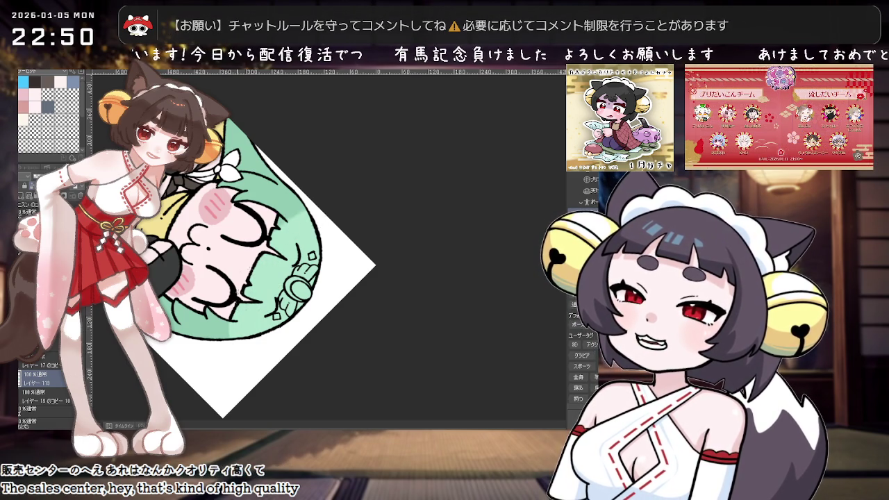
{"action": "key", "text": "minus"}
{"action": "left_click_drag", "start_coordinate": [323, 250], "coordinate": [457, 241]}
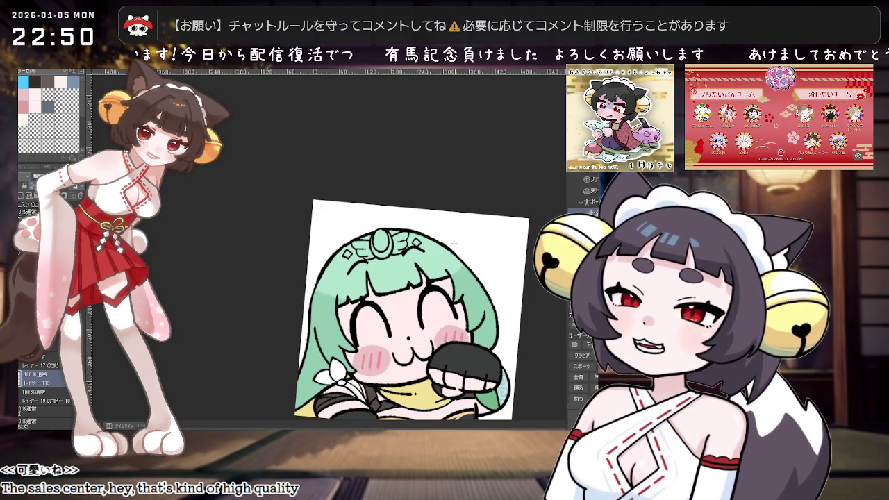